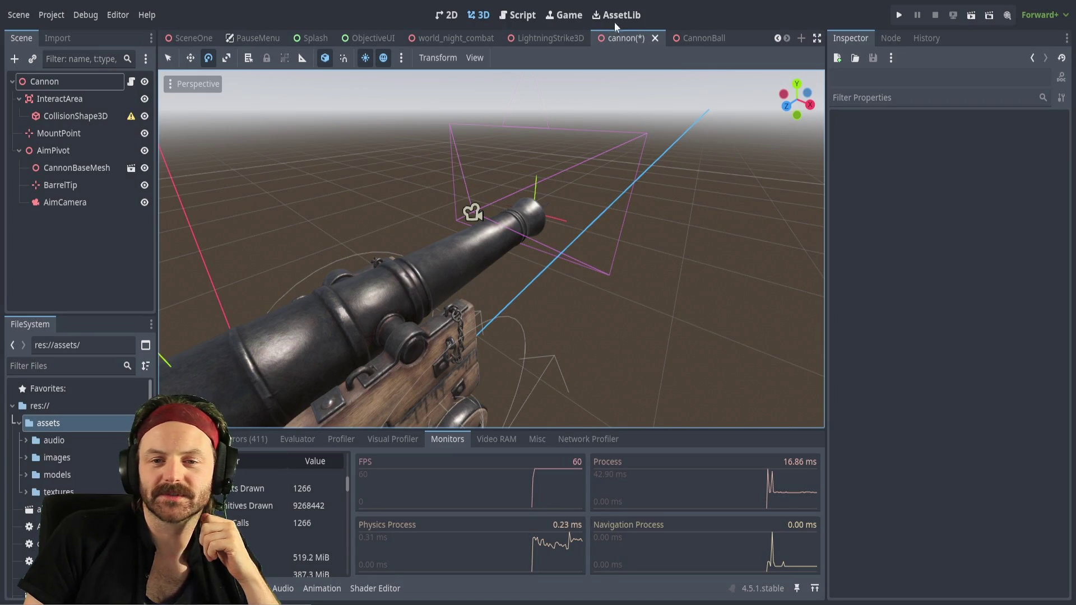
Save the cannon scene
key("ctrl+s")
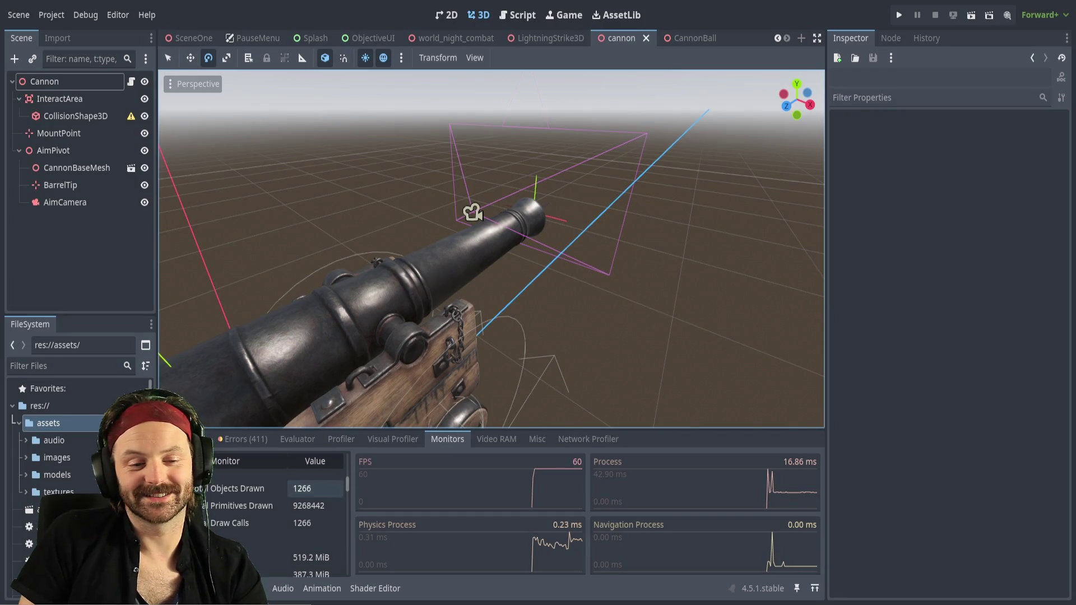
scroll(237, 525, "up", 5)
scroll(241, 517, "down", 5)
scroll(254, 518, "down", 3)
scroll(286, 507, "up", 5)
scroll(291, 513, "up", 5)
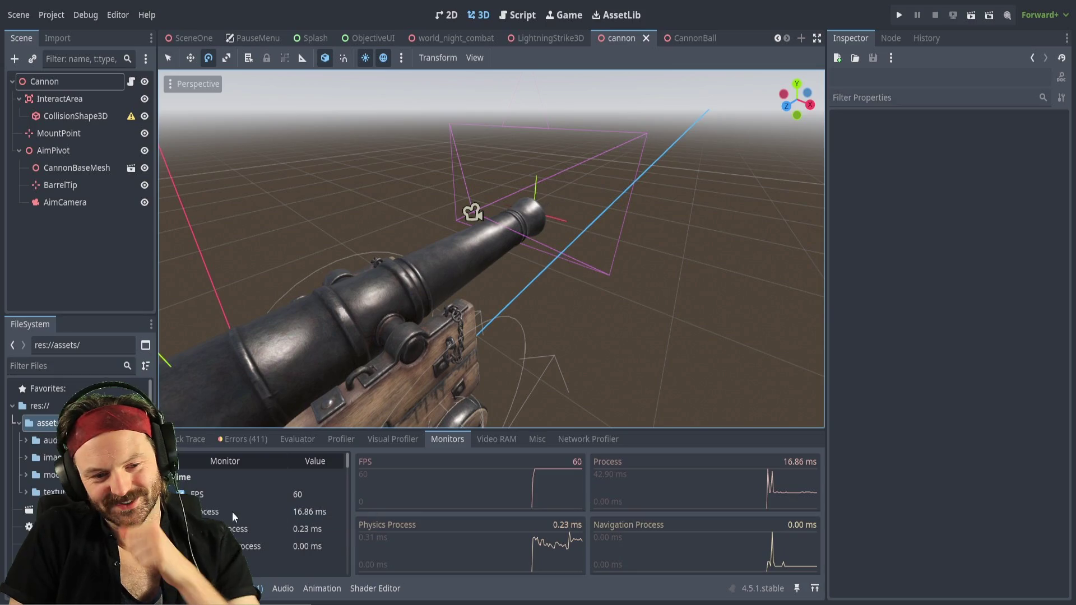
In Monitors, uncheck Navigation Process and check Primitives Drawn
left_click(185, 547)
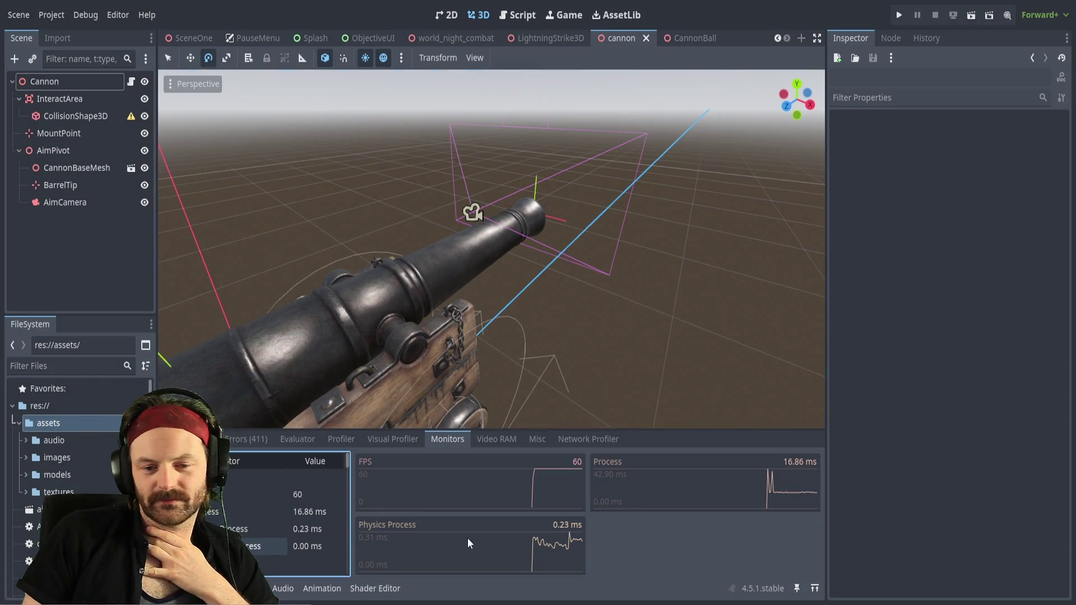
scroll(286, 516, "down", 5)
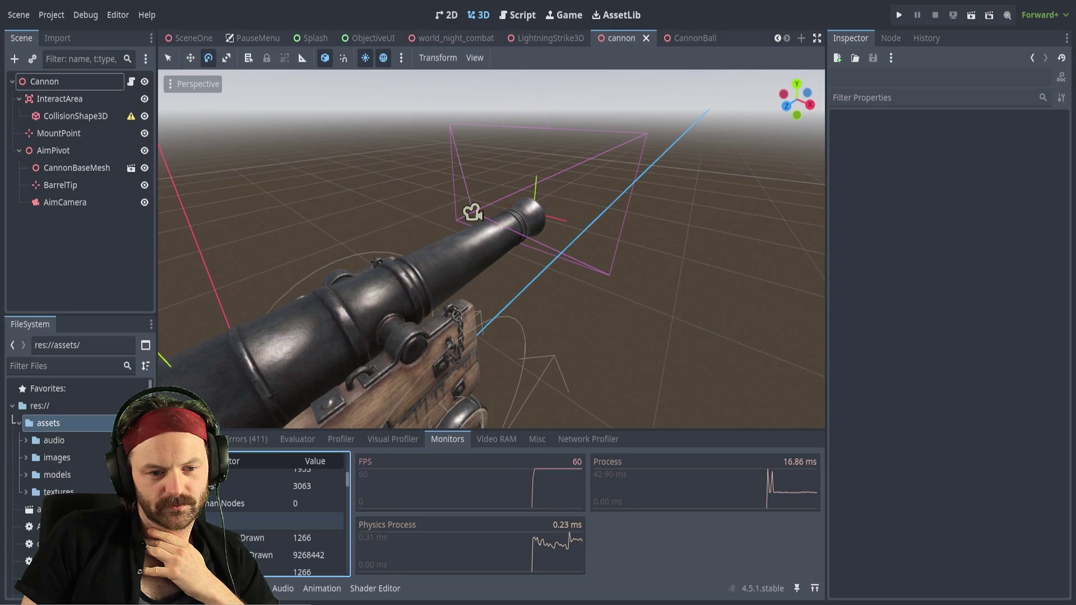
scroll(286, 516, "down", 2)
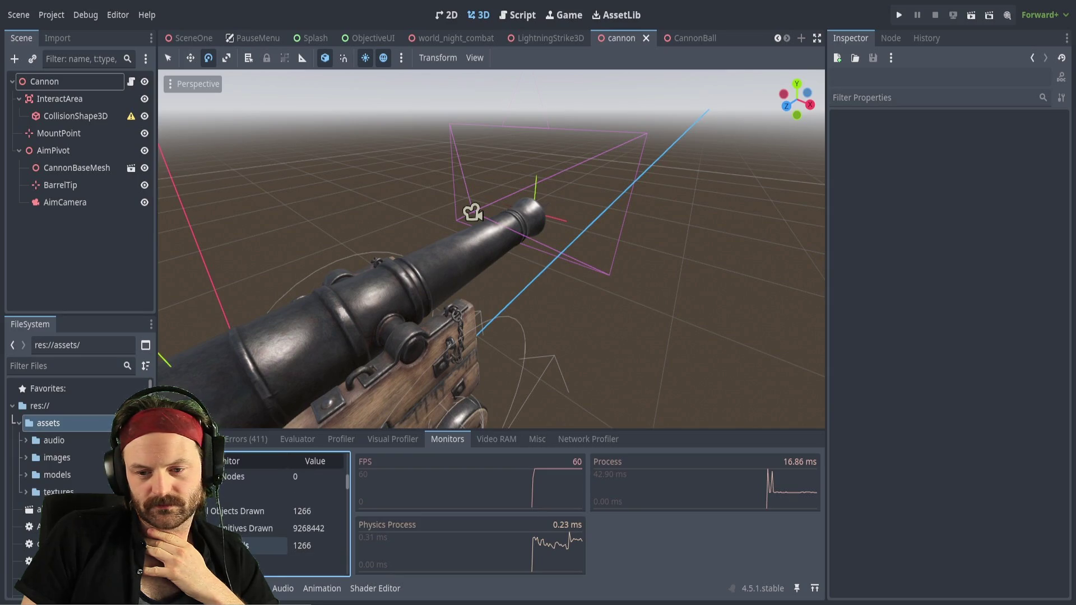
left_click(264, 529)
scroll(288, 492, "up", 6)
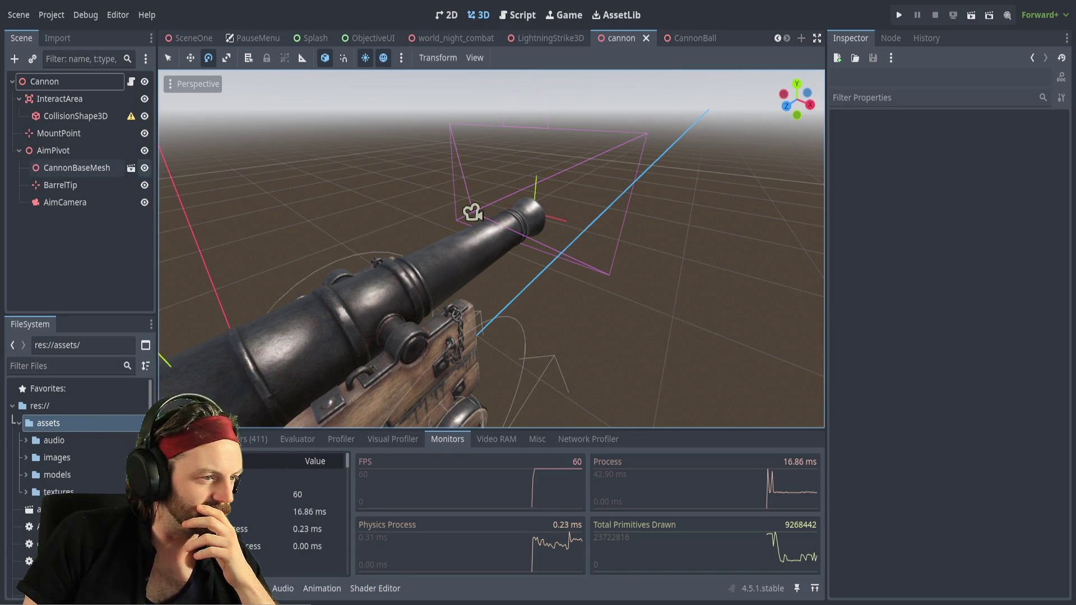
left_click(526, 21)
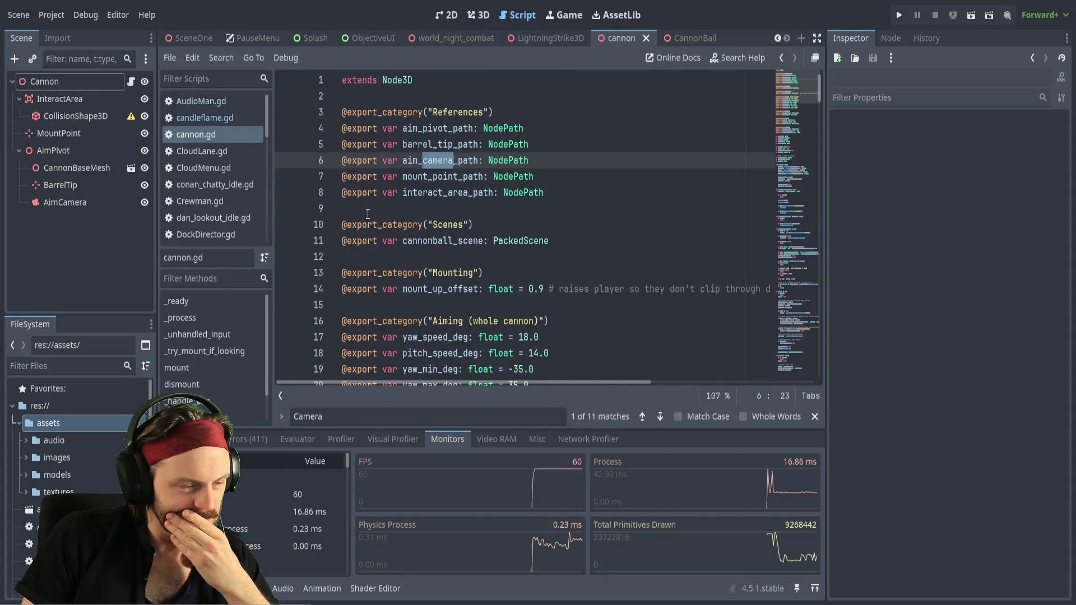
Search cannon.gd for mount() and land on the func mount() definition near line 125
left_click(220, 137)
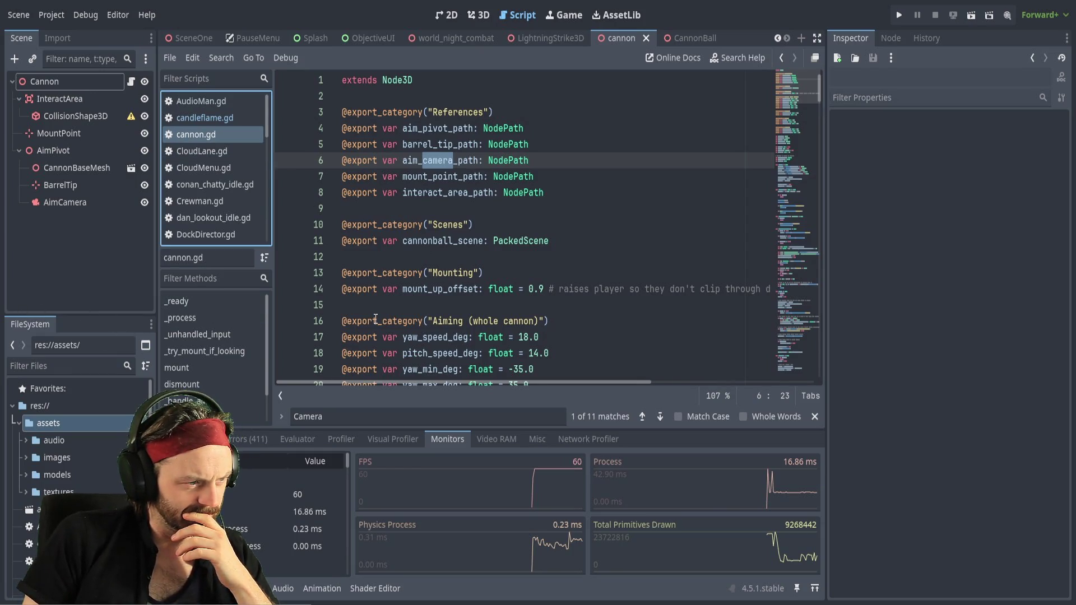
key("ctrl+f")
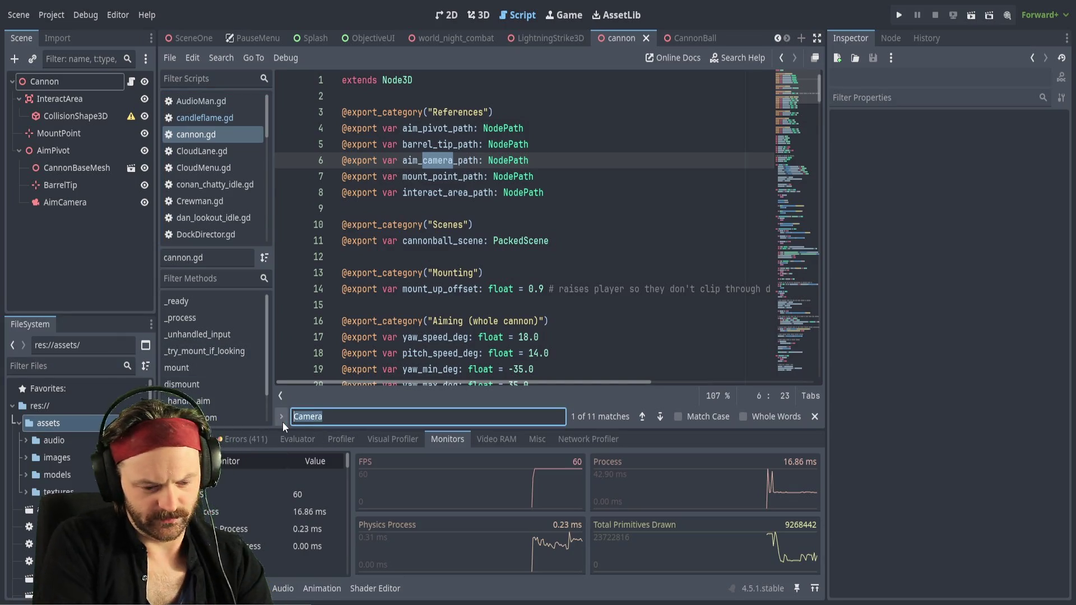
type("moun")
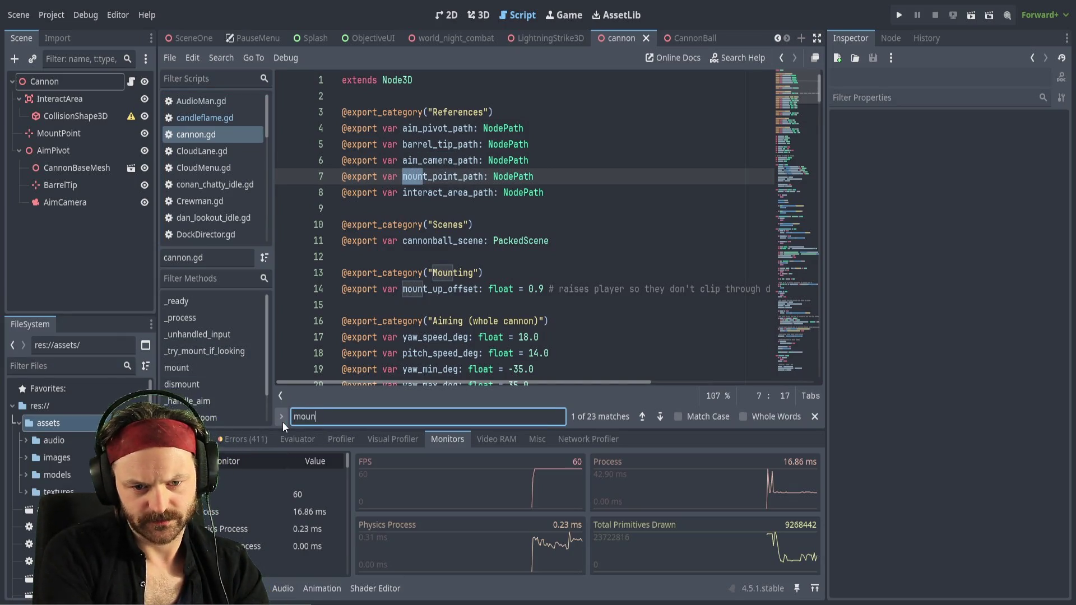
type("t")
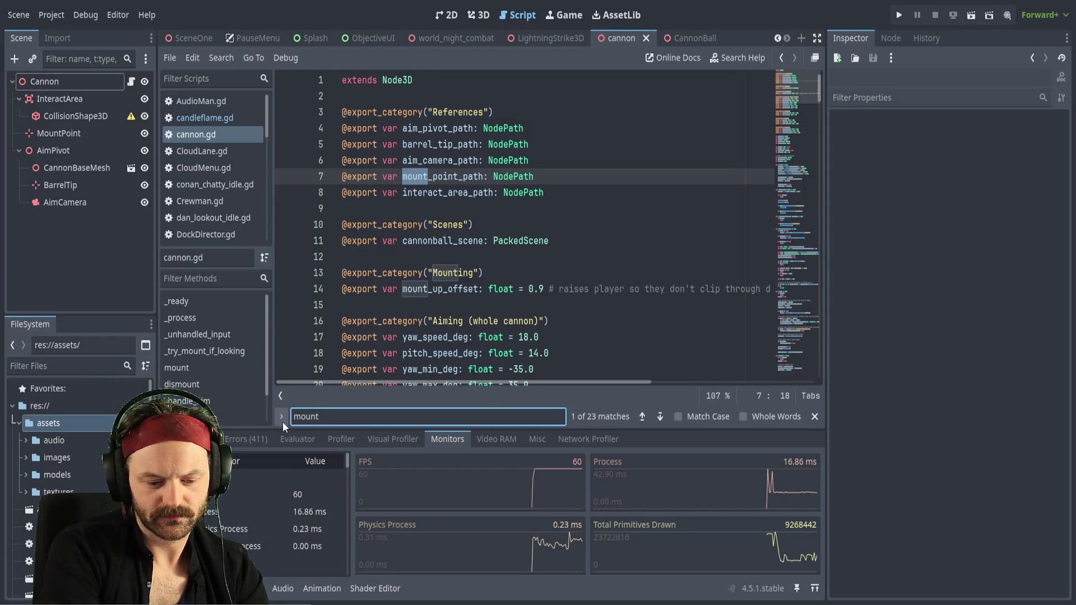
type("()")
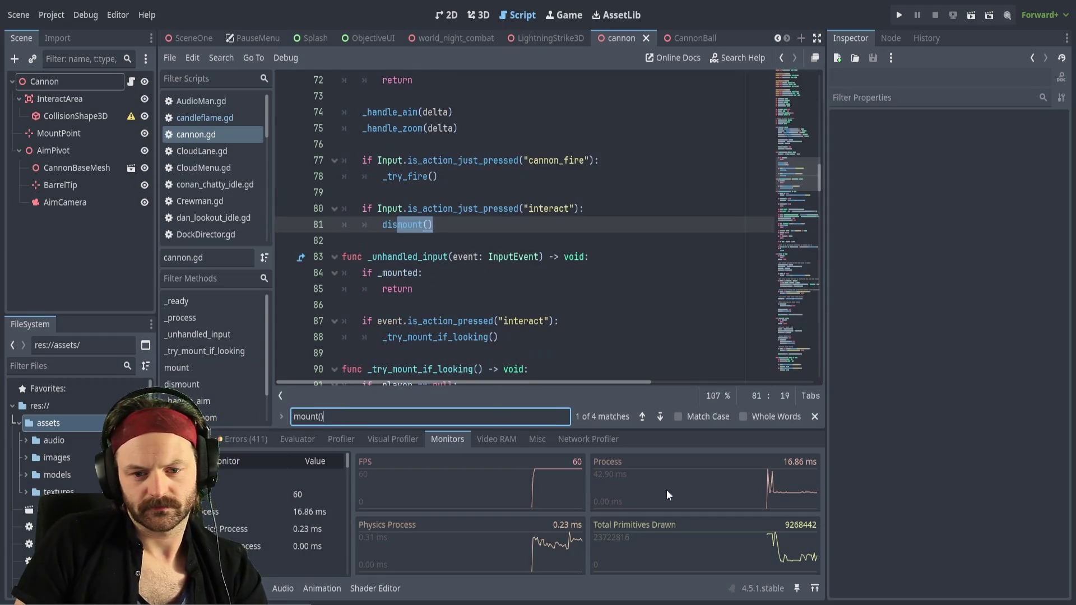
left_click(659, 417)
left_click(656, 417)
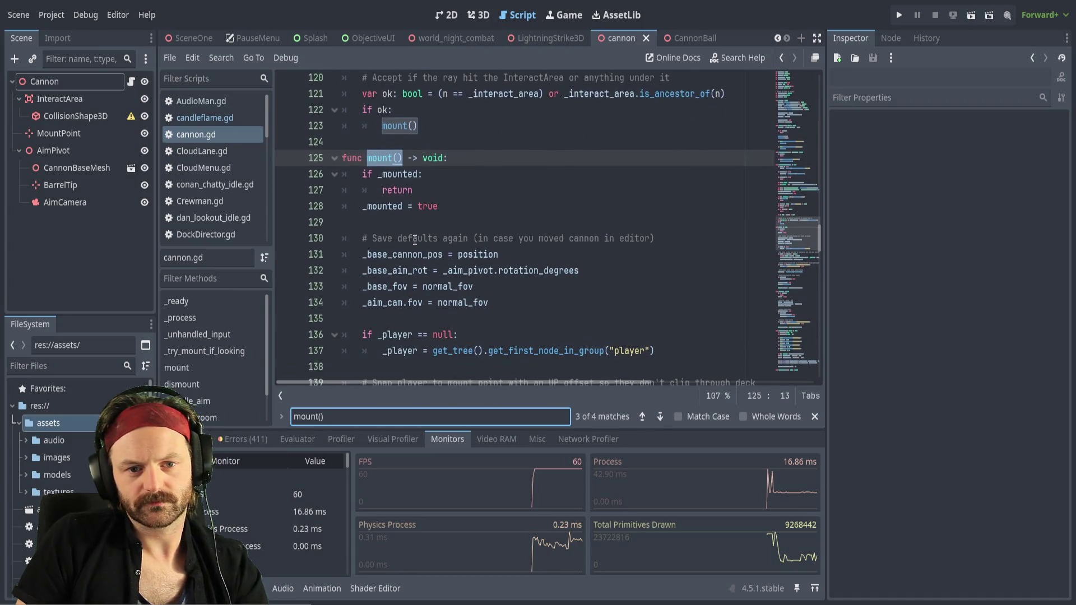
scroll(414, 240, "down", 3)
scroll(450, 223, "down", 1)
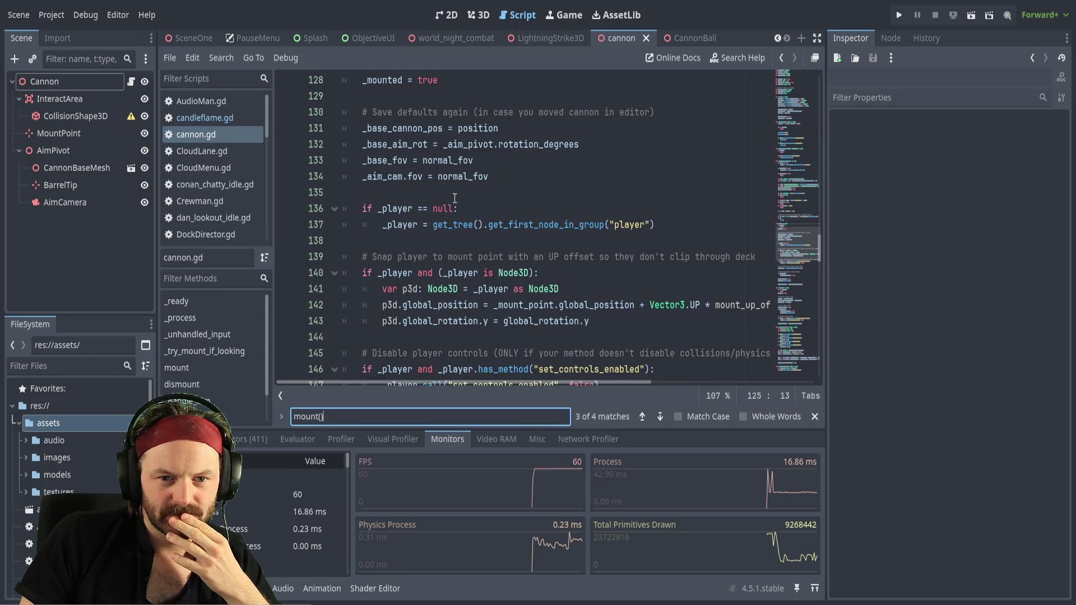
scroll(458, 261, "down", 2)
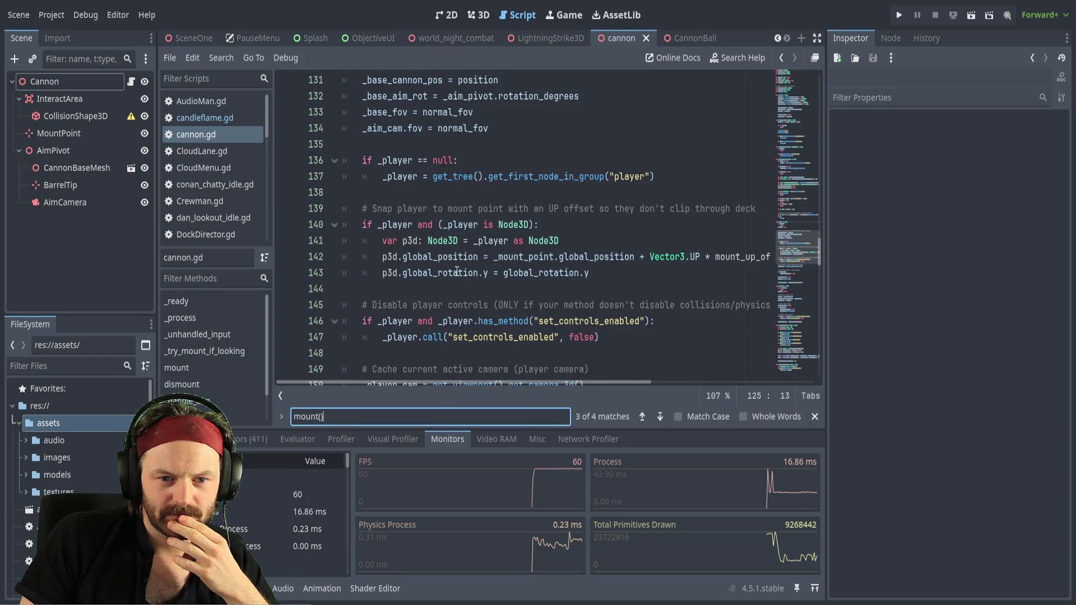
scroll(407, 273, "down", 4)
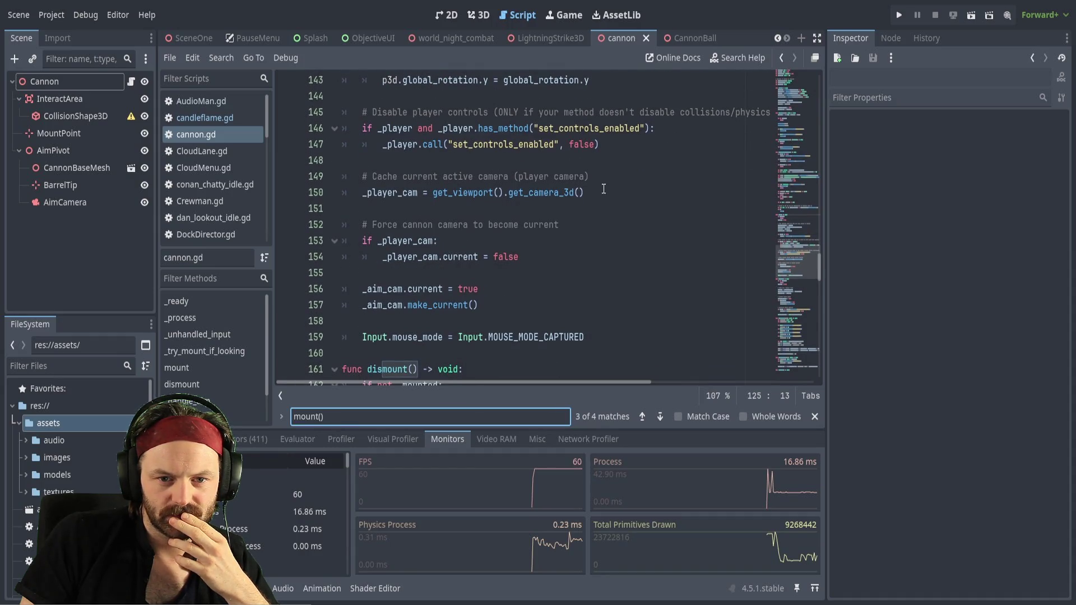
scroll(469, 265, "down", 1)
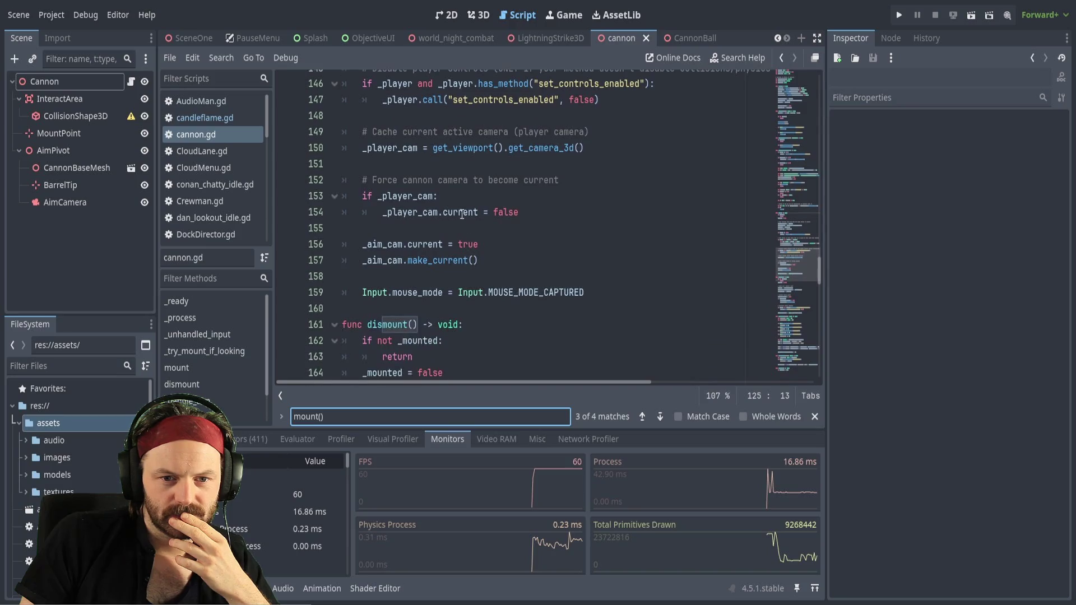
left_click(467, 194)
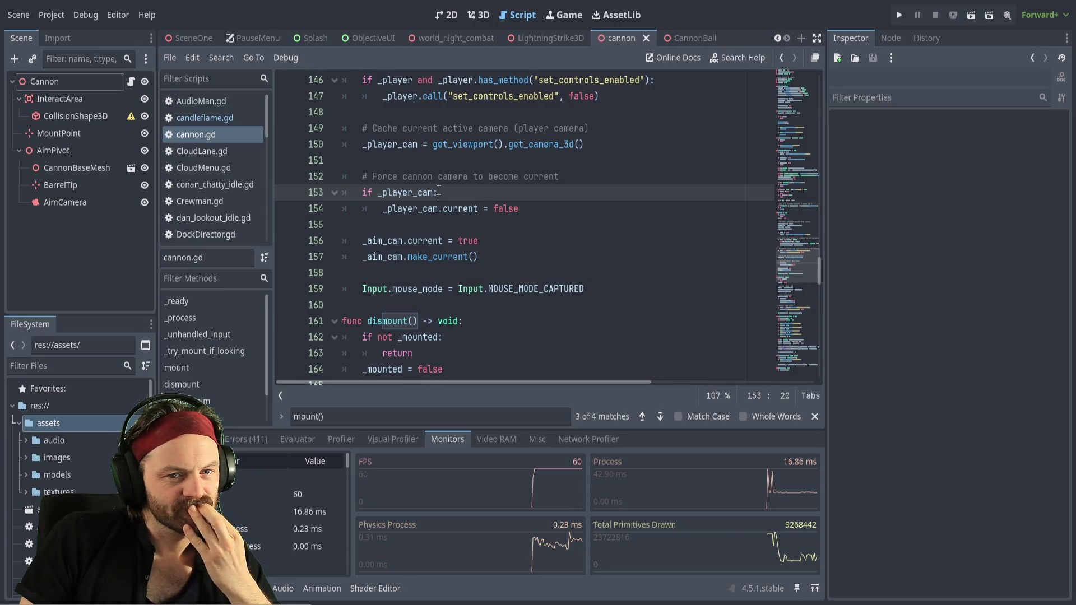
scroll(447, 193, "up", 5)
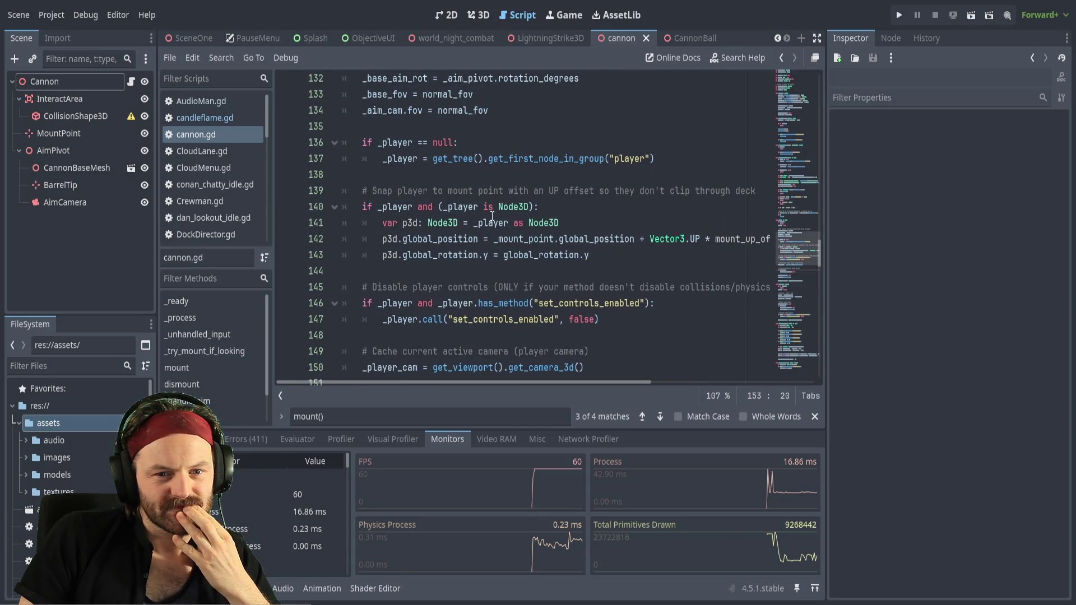
scroll(492, 215, "up", 3)
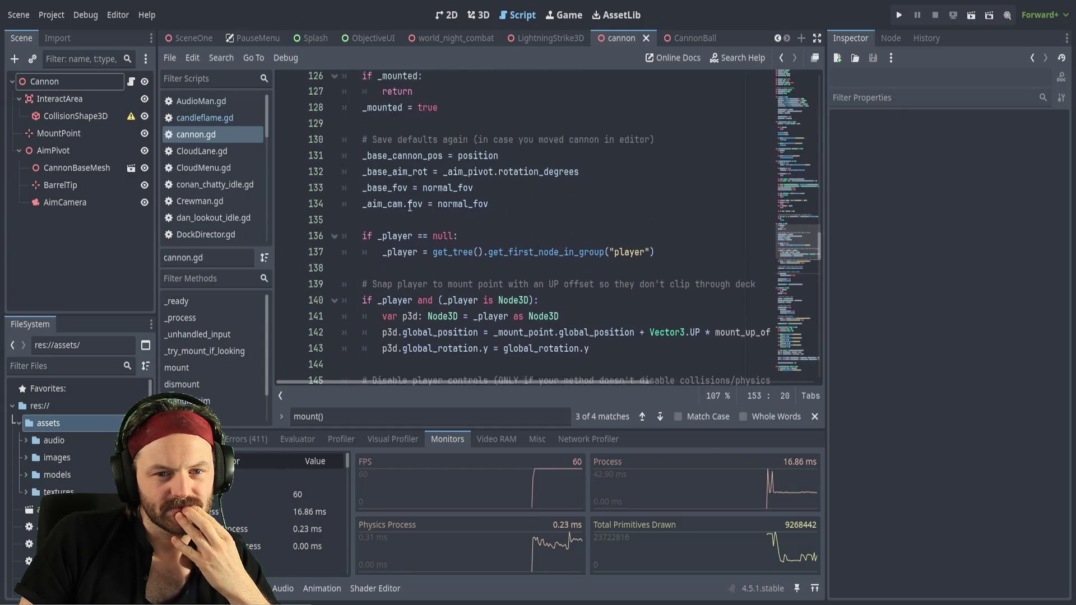
scroll(415, 213, "up", 3)
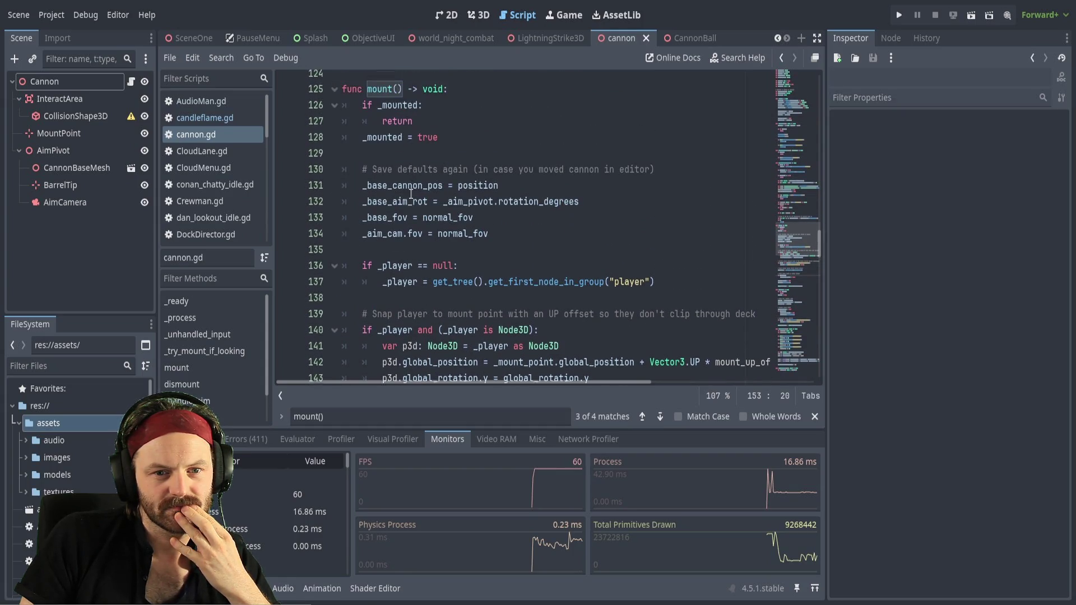
scroll(424, 262, "down", 4)
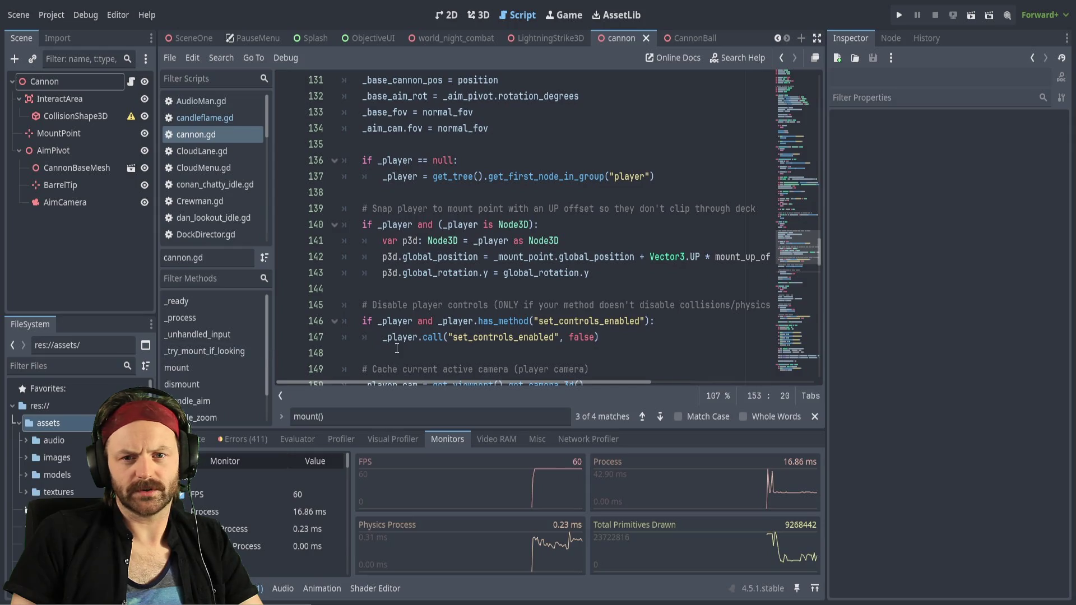
scroll(438, 310, "down", 2)
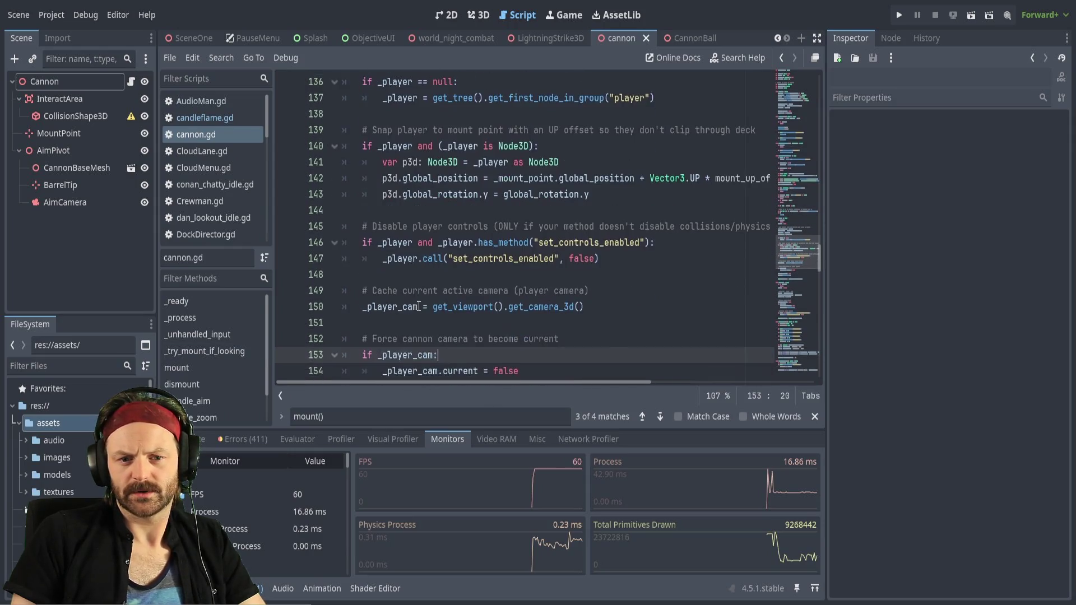
scroll(463, 292, "down", 1)
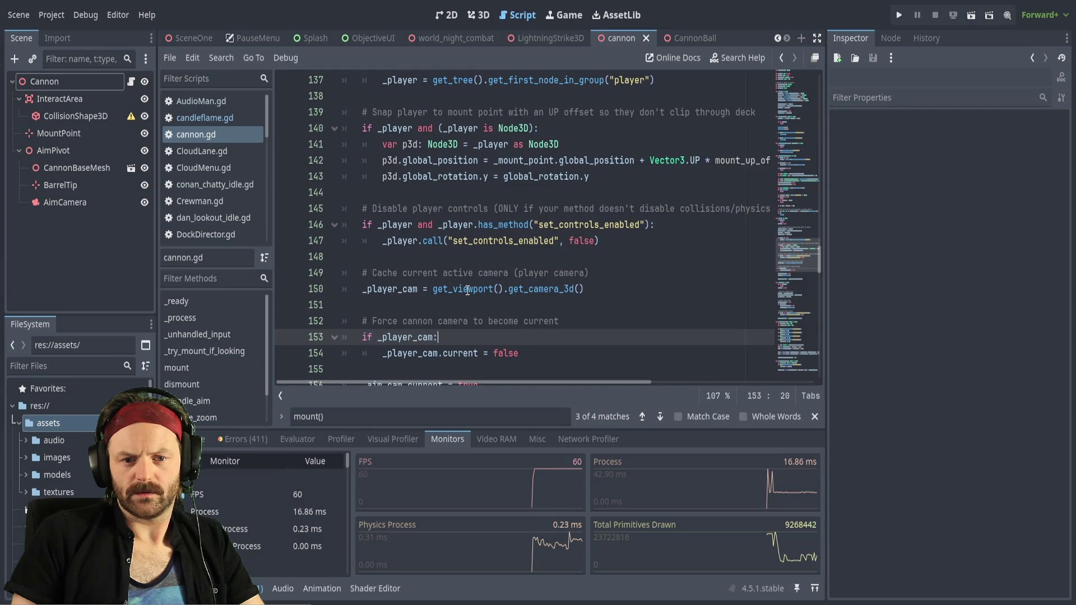
scroll(436, 317, "down", 4)
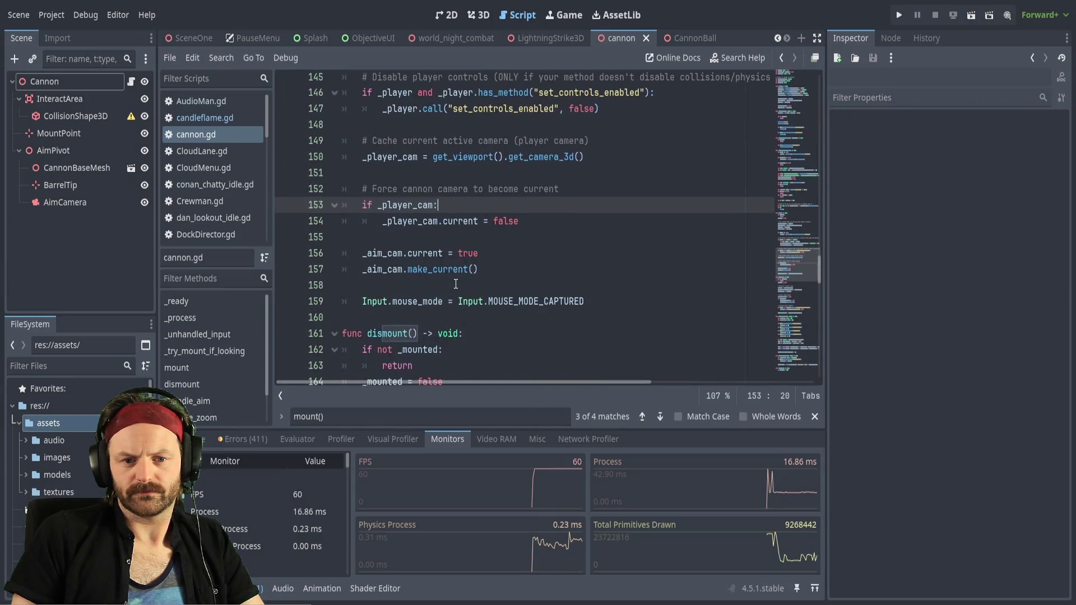
scroll(421, 304, "down", 1)
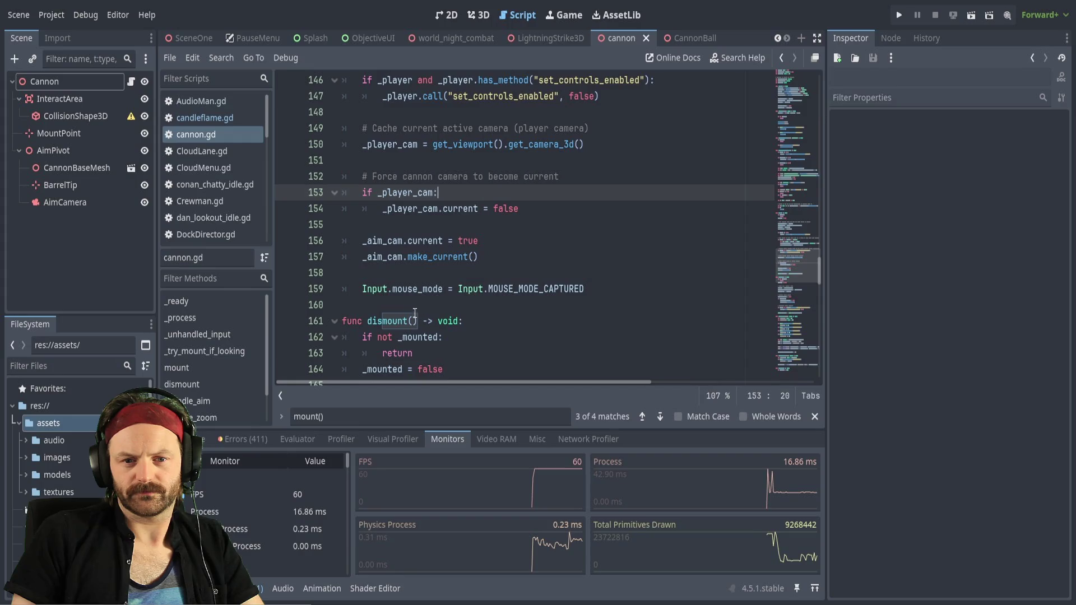
scroll(477, 314, "down", 2)
scroll(475, 315, "down", 2)
scroll(475, 315, "down", 5)
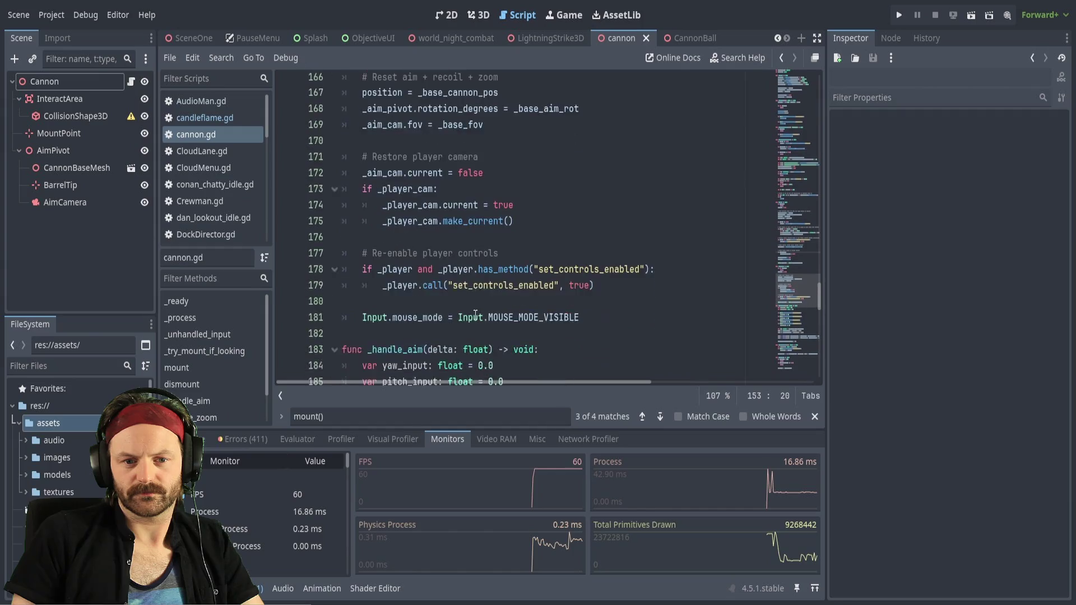
scroll(476, 316, "down", 5)
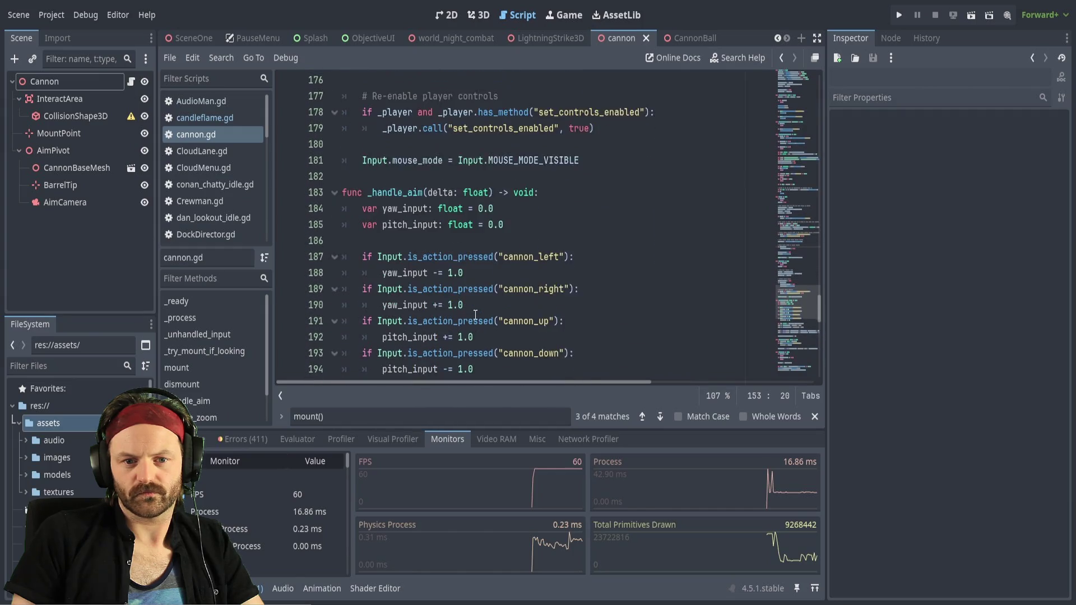
scroll(476, 315, "down", 2)
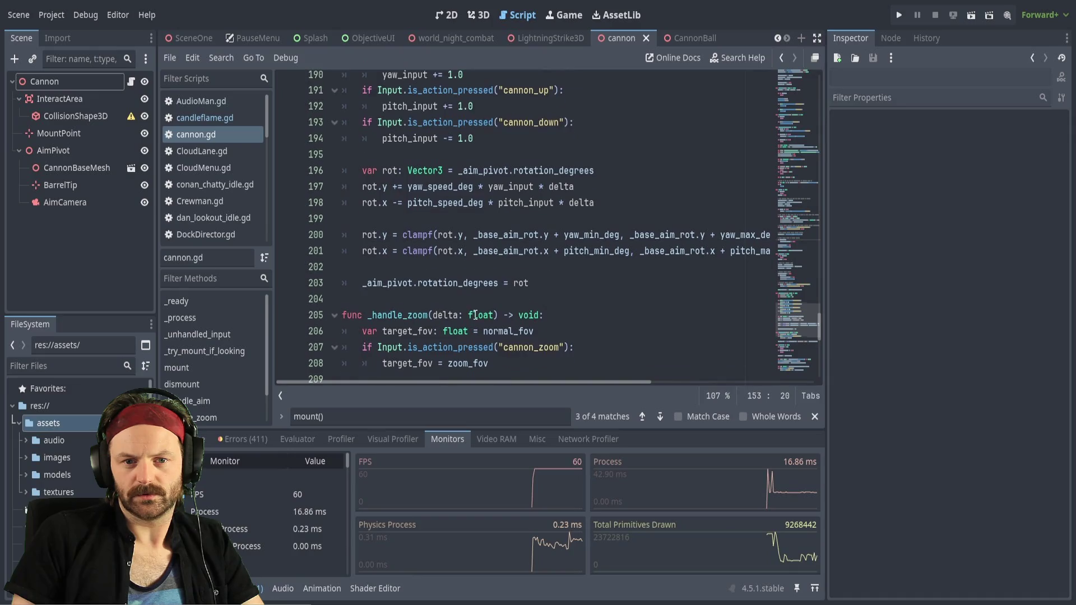
scroll(398, 279, "down", 3)
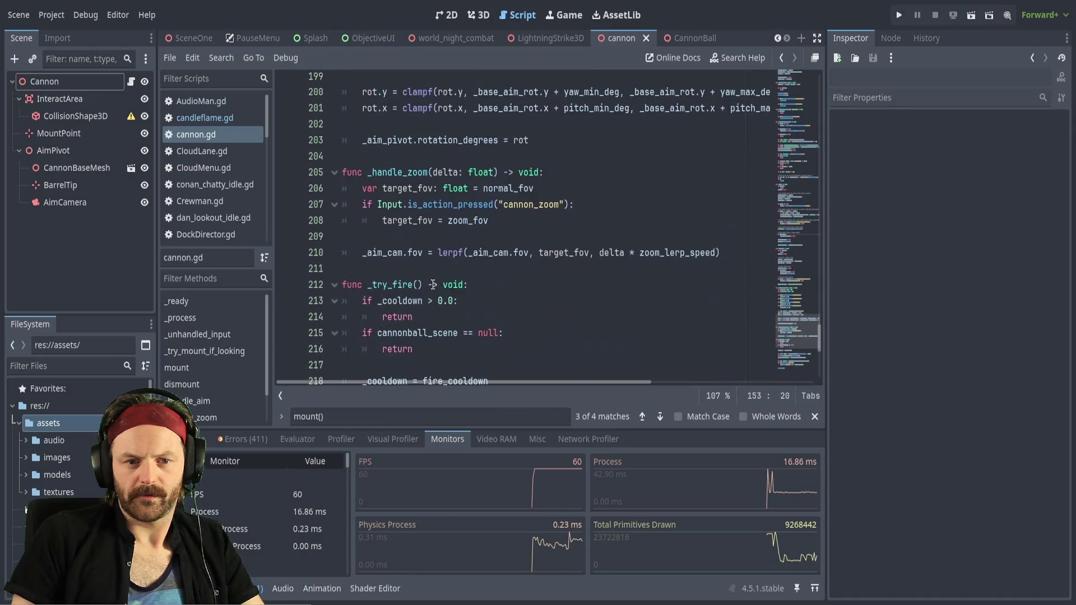
scroll(455, 271, "up", 20)
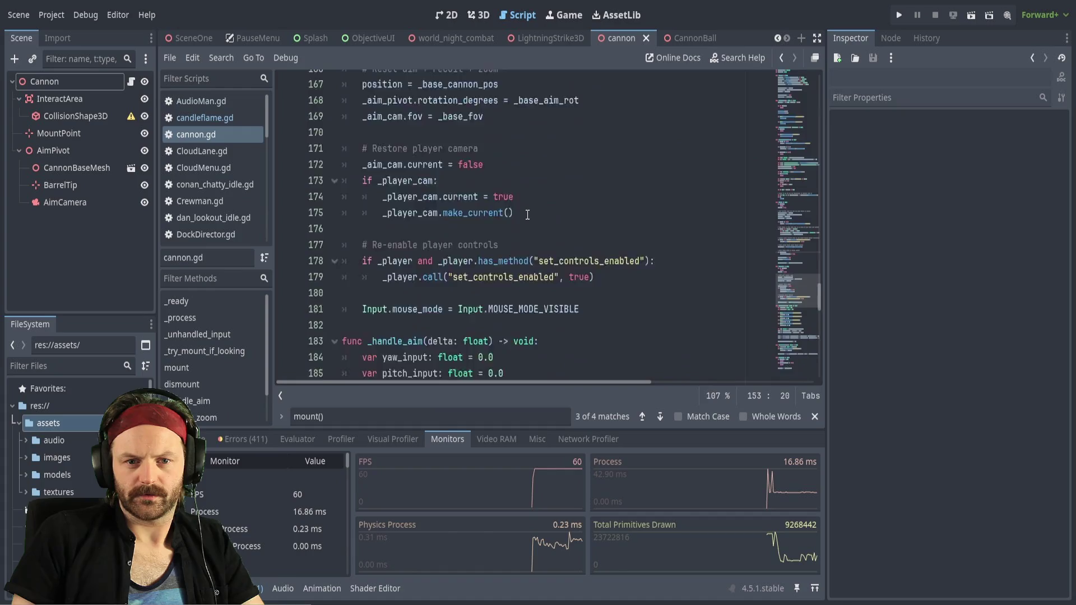
scroll(525, 217, "up", 1)
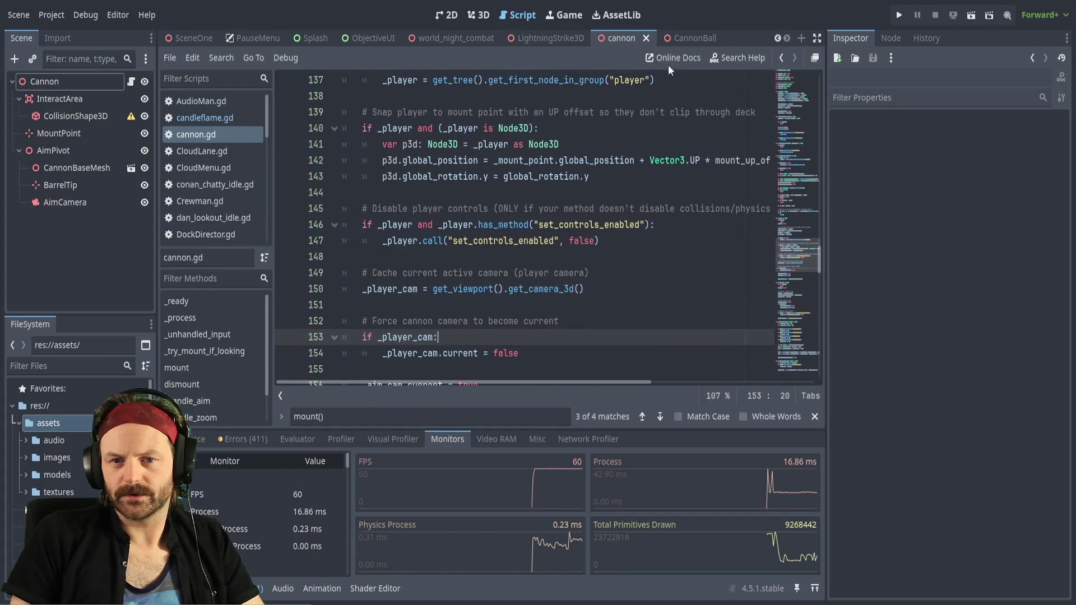
Test-run the cannon scene, then switch to world_night_combat and run that scene
key("F6")
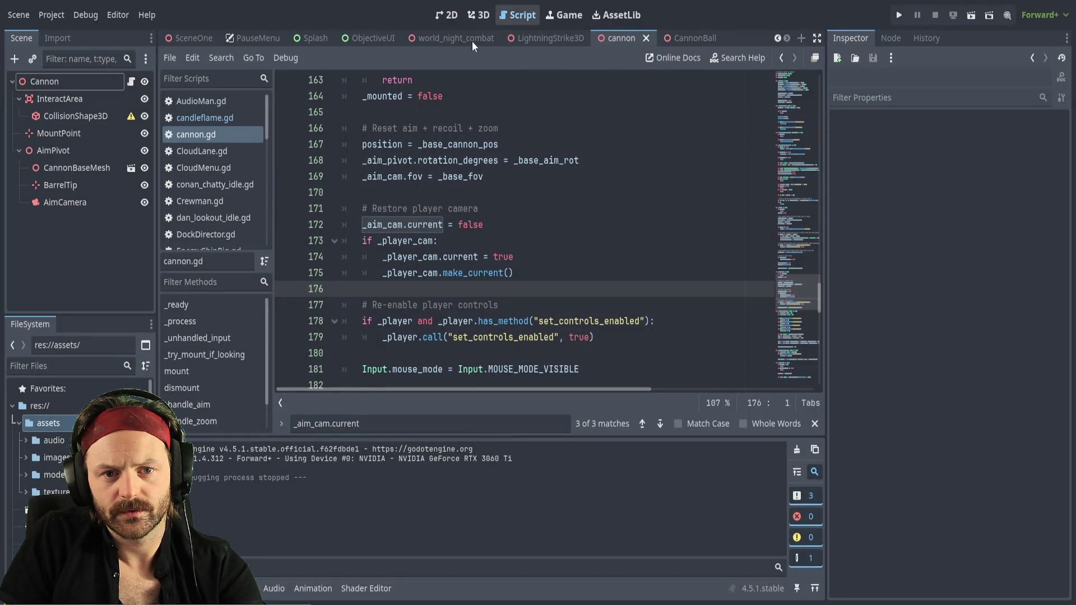
left_click(457, 38)
key("F6")
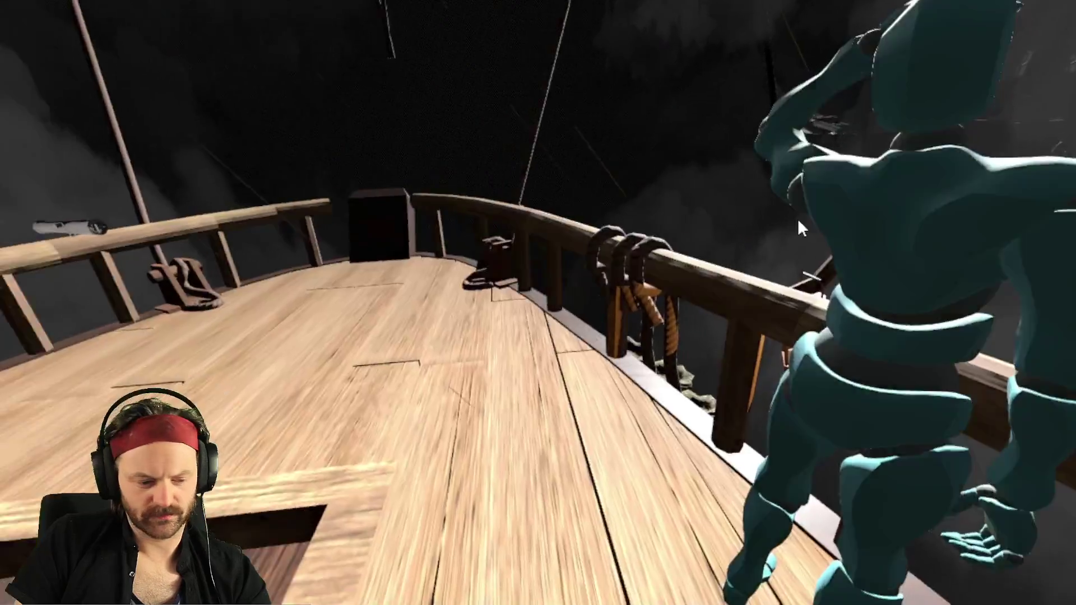
Stop the running game and scroll through the open script
key("F8")
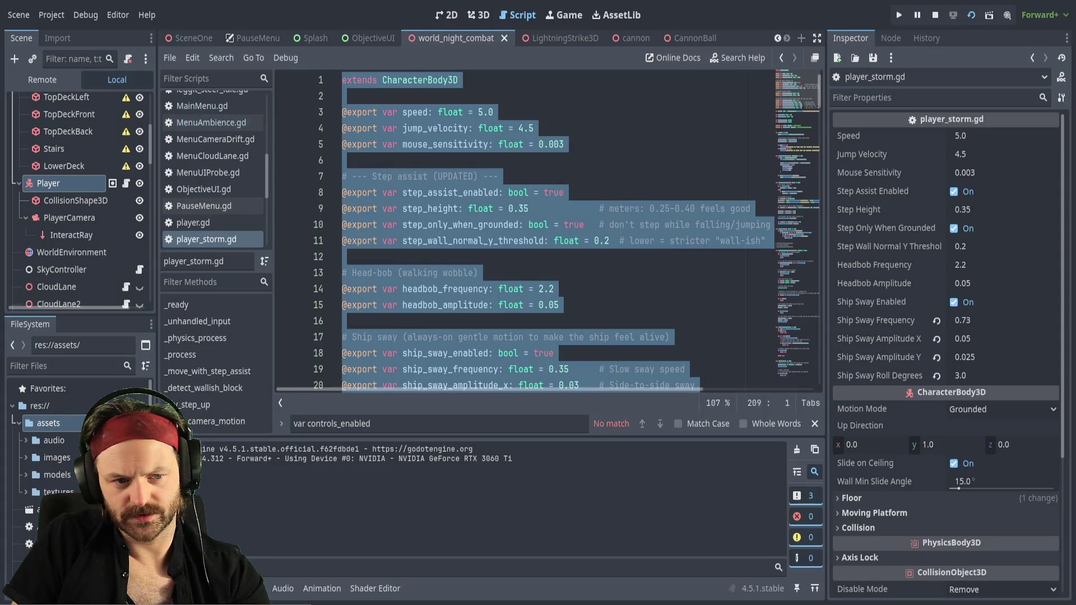
left_click(451, 256)
scroll(452, 277, "down", 15)
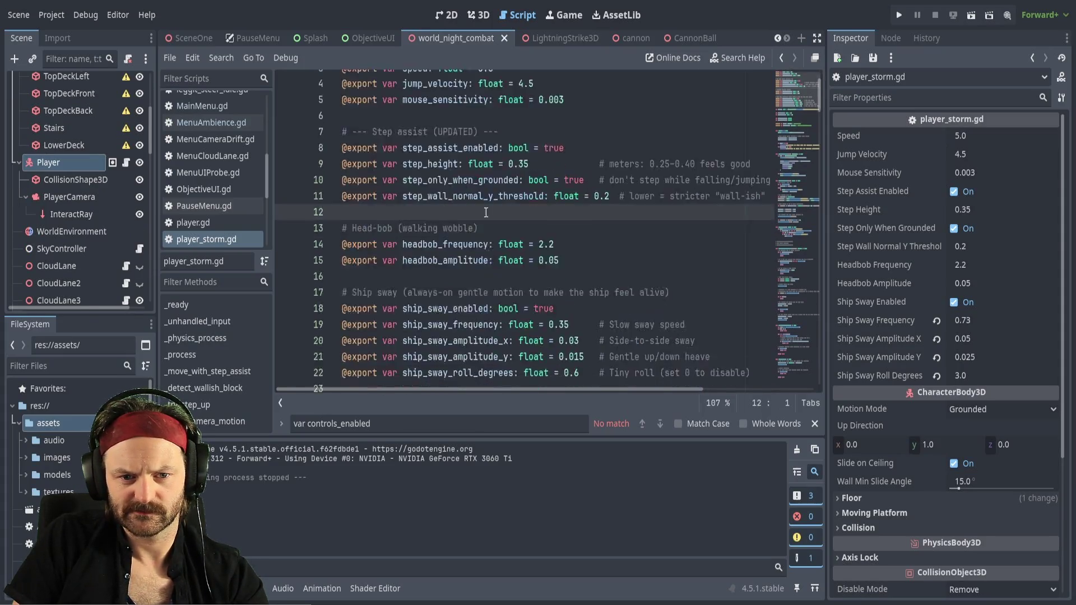
scroll(452, 277, "down", 20)
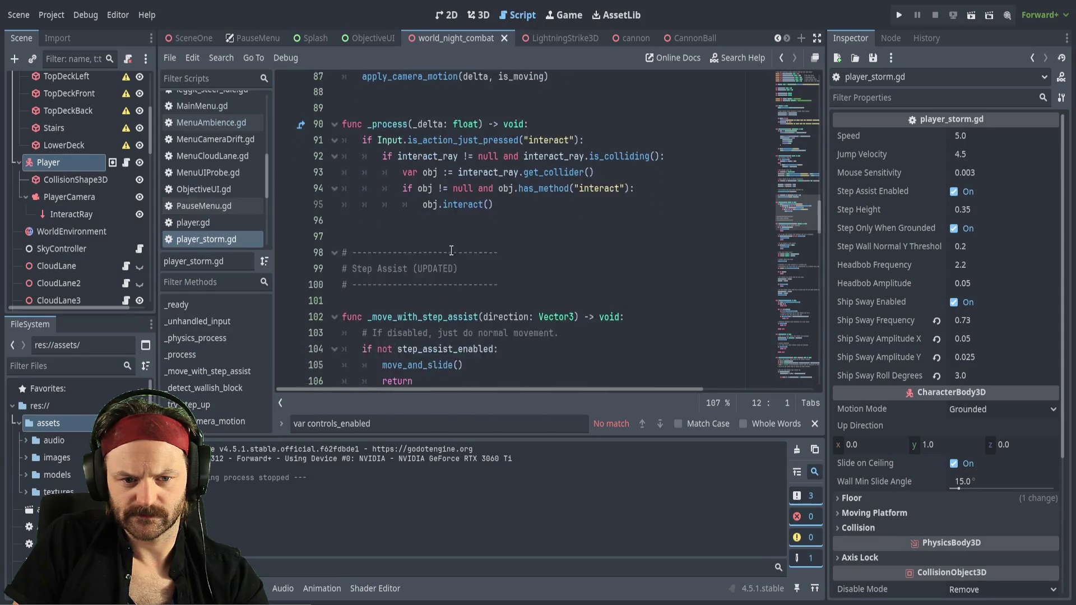
scroll(458, 247, "down", 6)
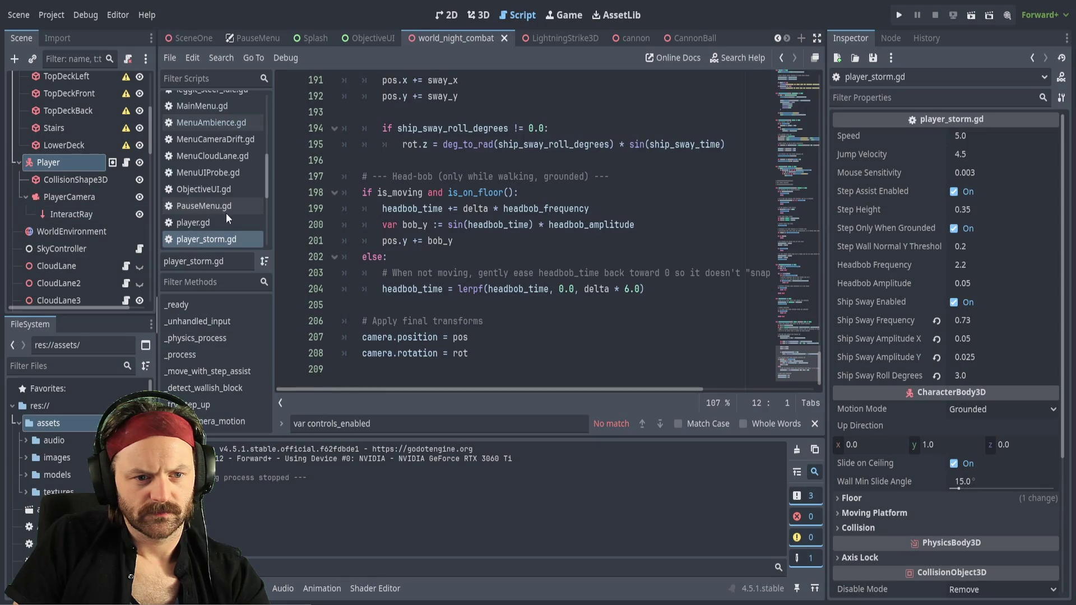
scroll(224, 207, "down", 5)
scroll(226, 224, "up", 3)
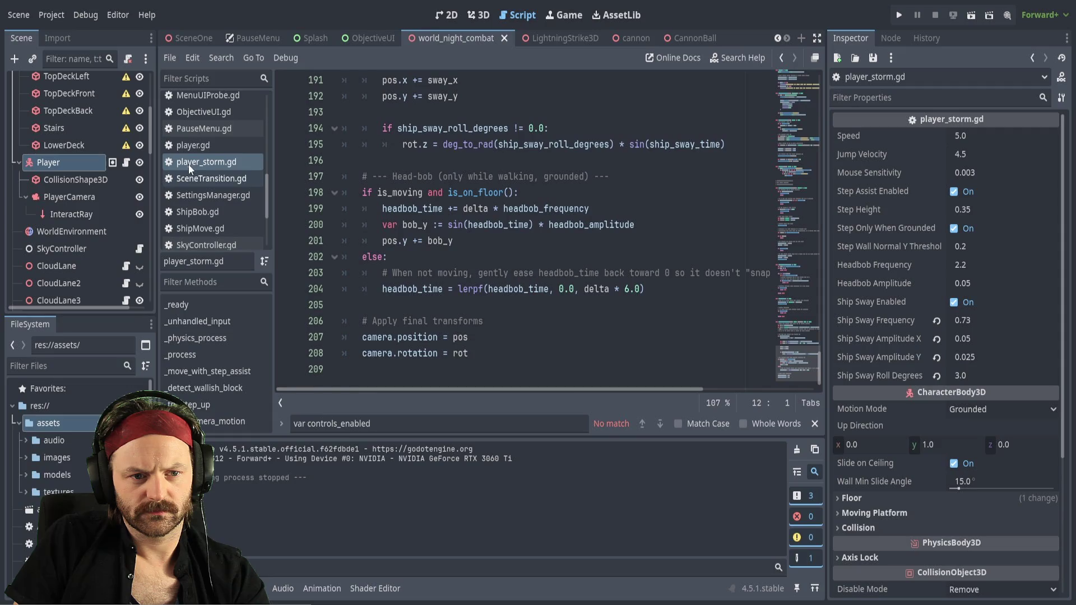
Flip between SceneTransition.gd, player.gd and player_storm.gd, ending on player_storm.gd
left_click(195, 175)
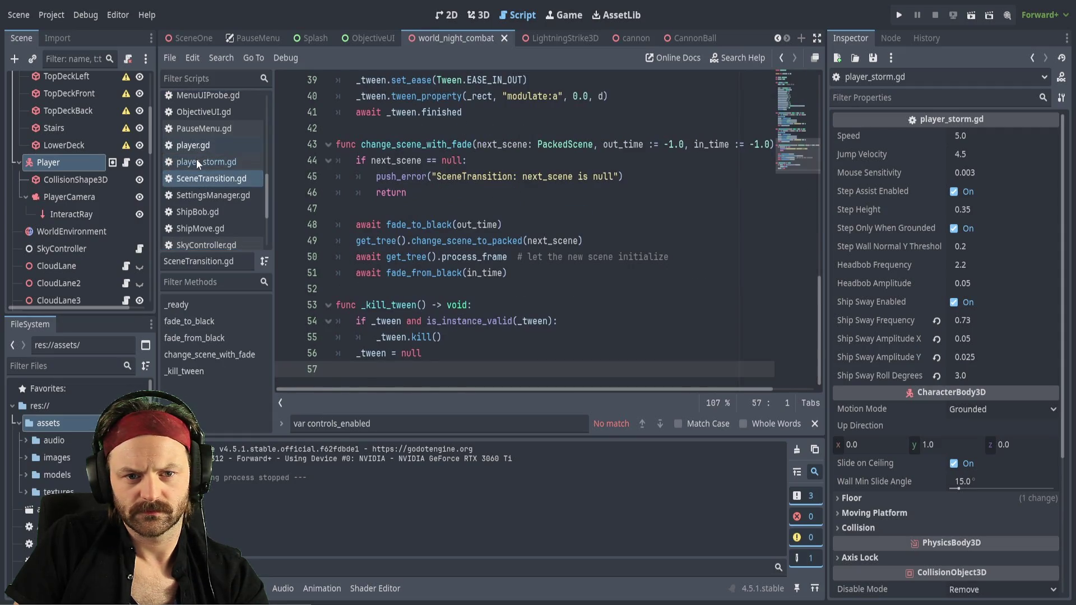
key("alt+Left")
key("alt+Left")
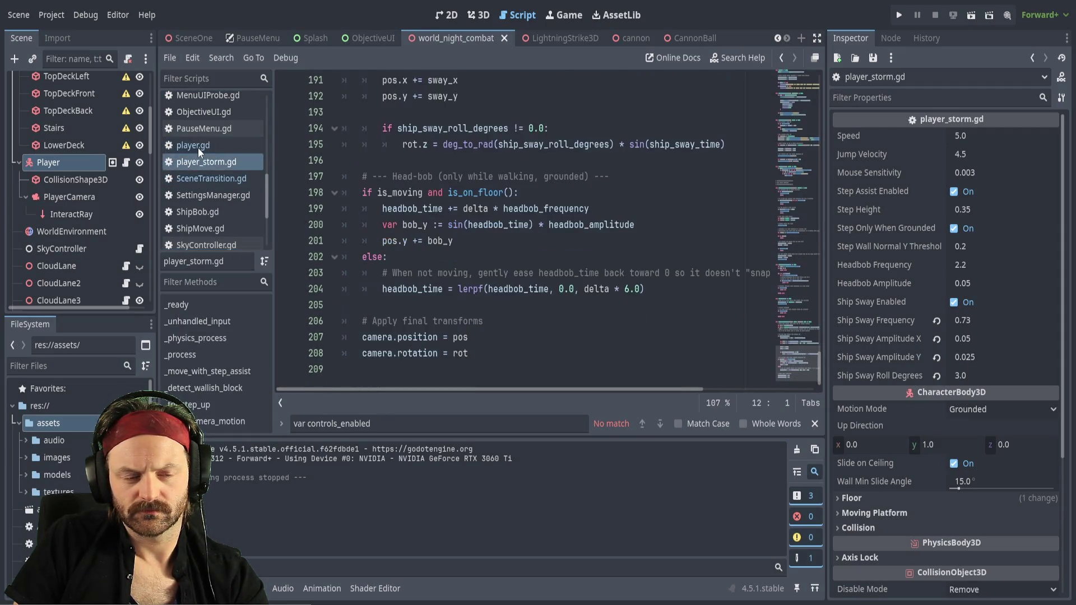
key("alt+Right")
left_click(197, 163)
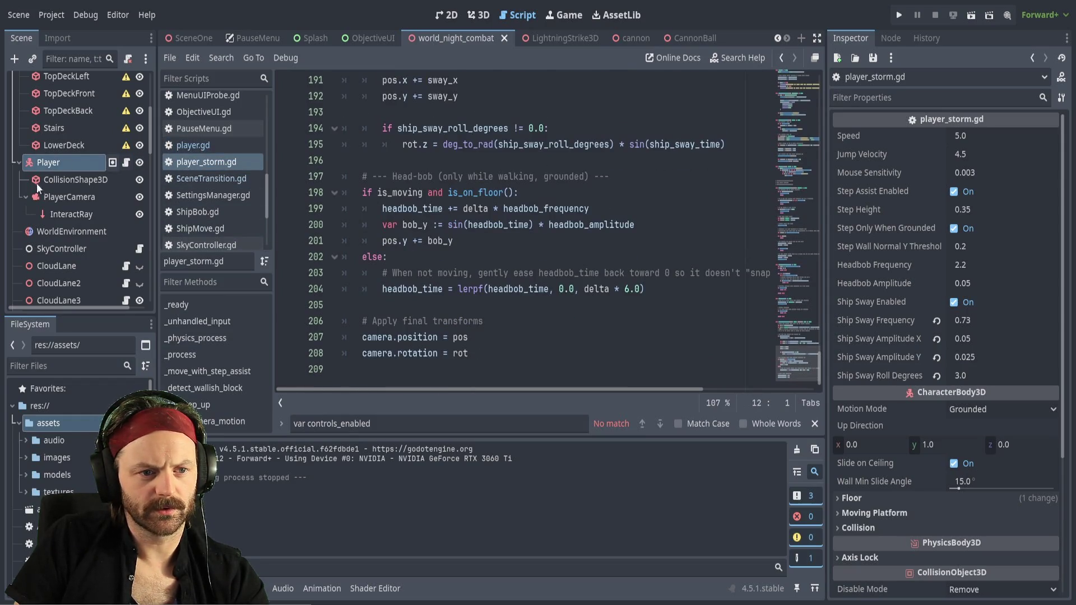
left_click(79, 180)
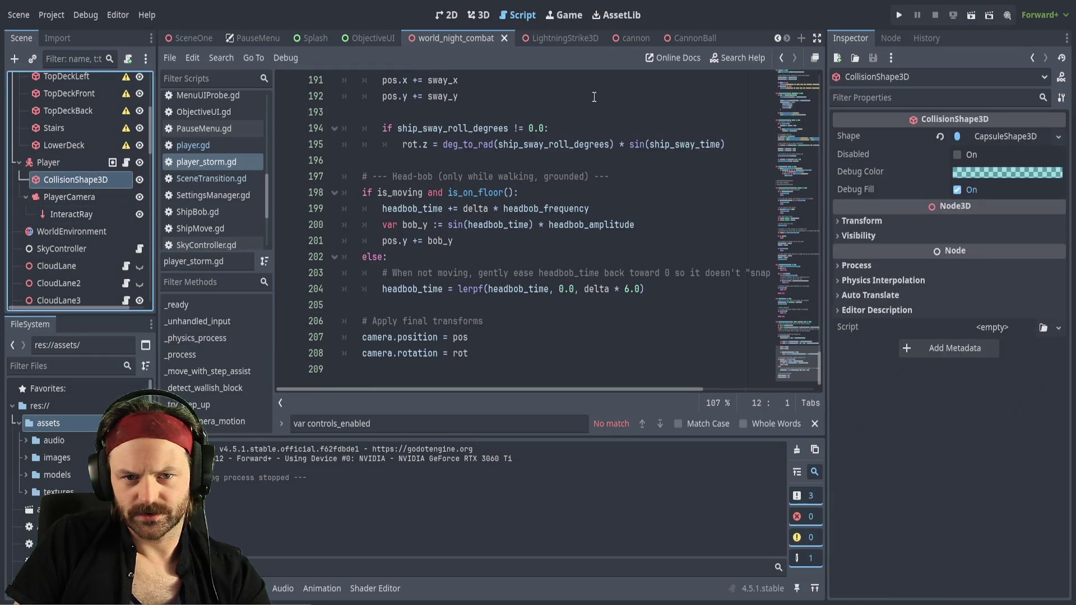
In the 3D view, inspect PlayerCamera up close, then select WardenAirShip to reveal its candle lights
left_click(476, 16)
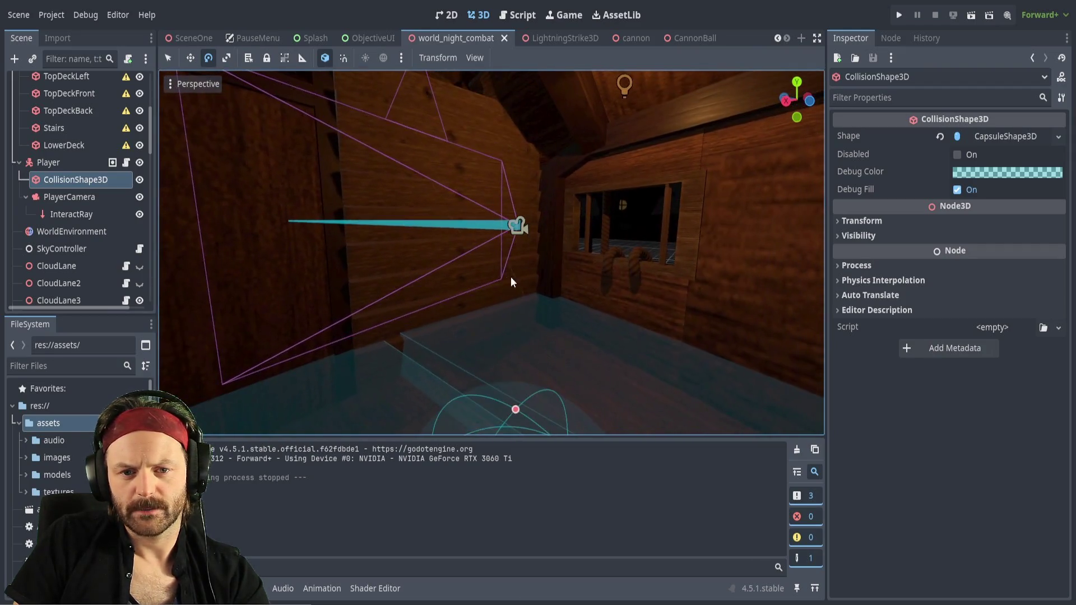
left_click(515, 227)
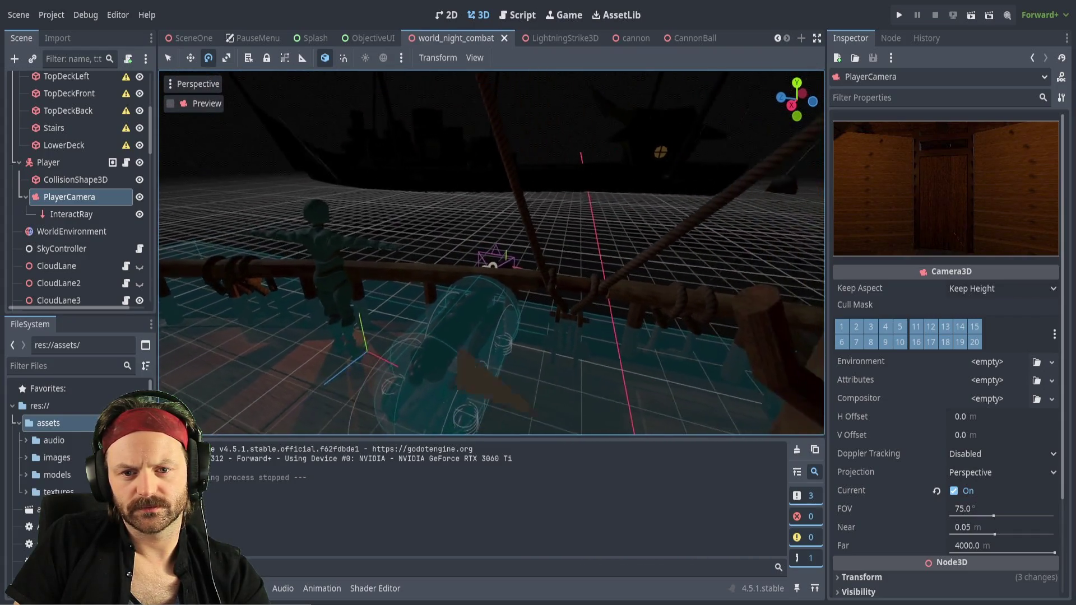
scroll(492, 252, "down", 5)
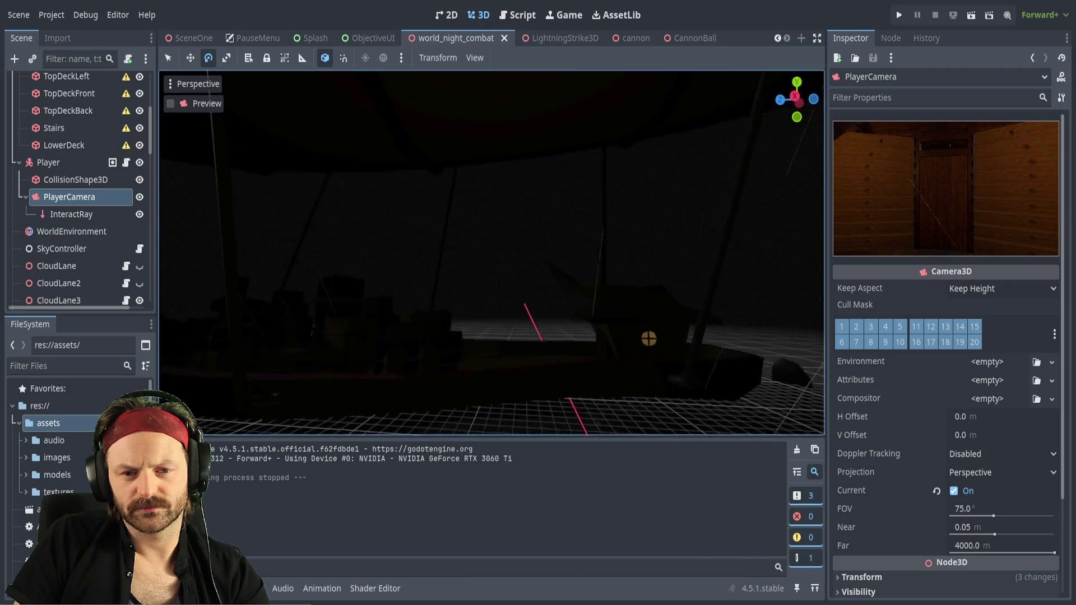
key("w")
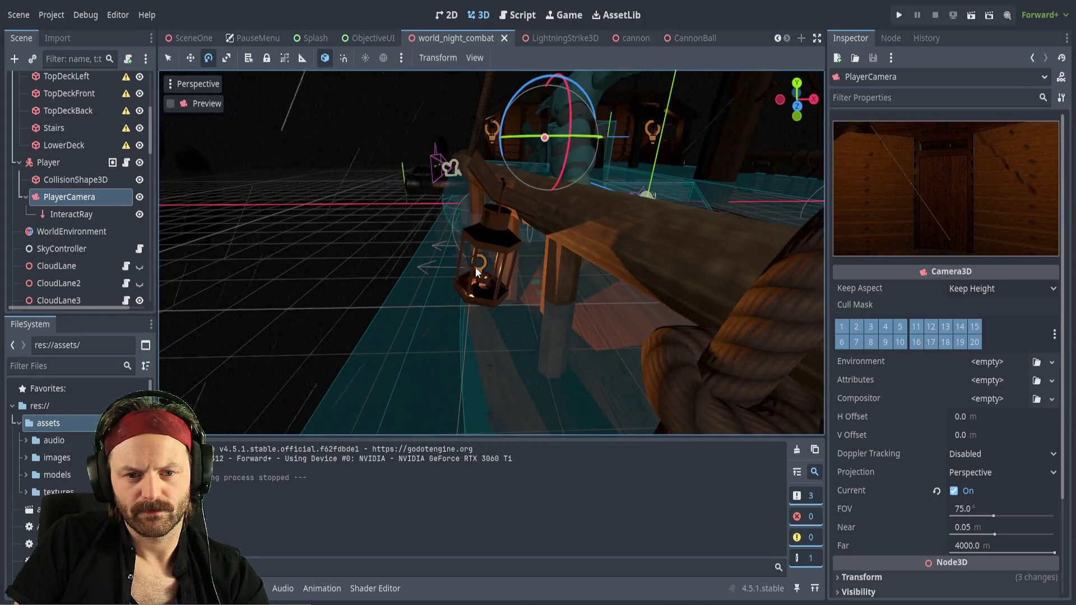
left_click(475, 268)
scroll(68, 241, "down", 5)
scroll(96, 246, "down", 4)
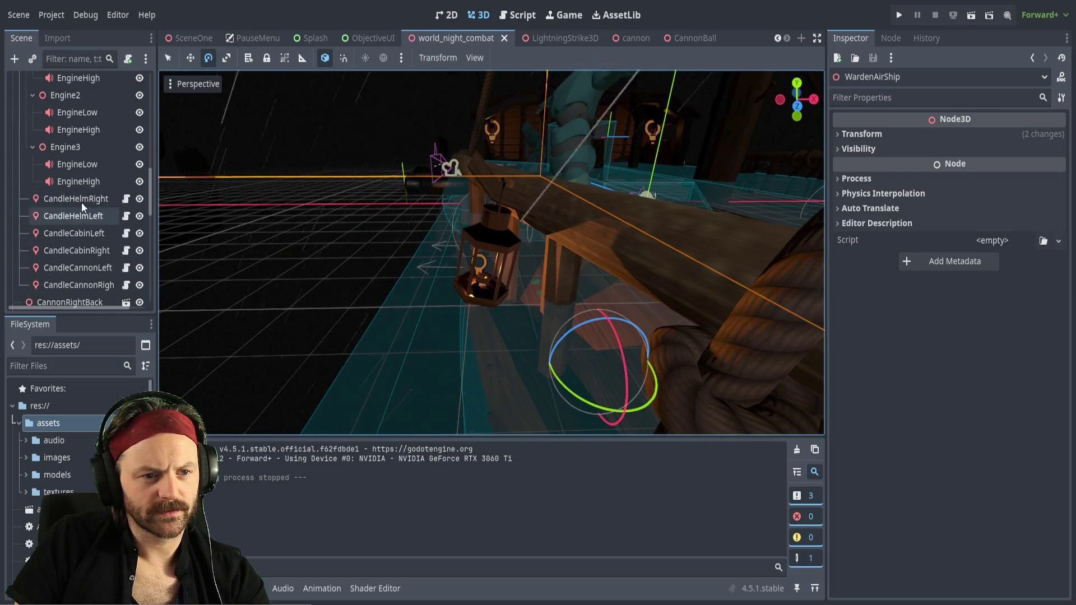
Duplicate the CandleCannonRight light into CandleCannonRight2 and frame it in the viewport
left_click(73, 216)
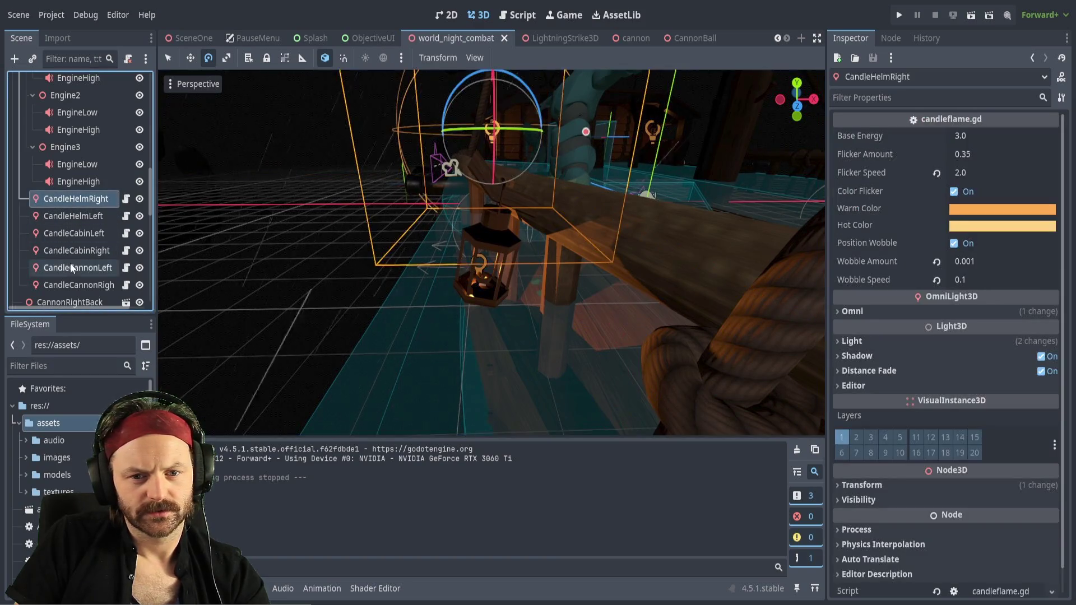
left_click(70, 266)
left_click(76, 285)
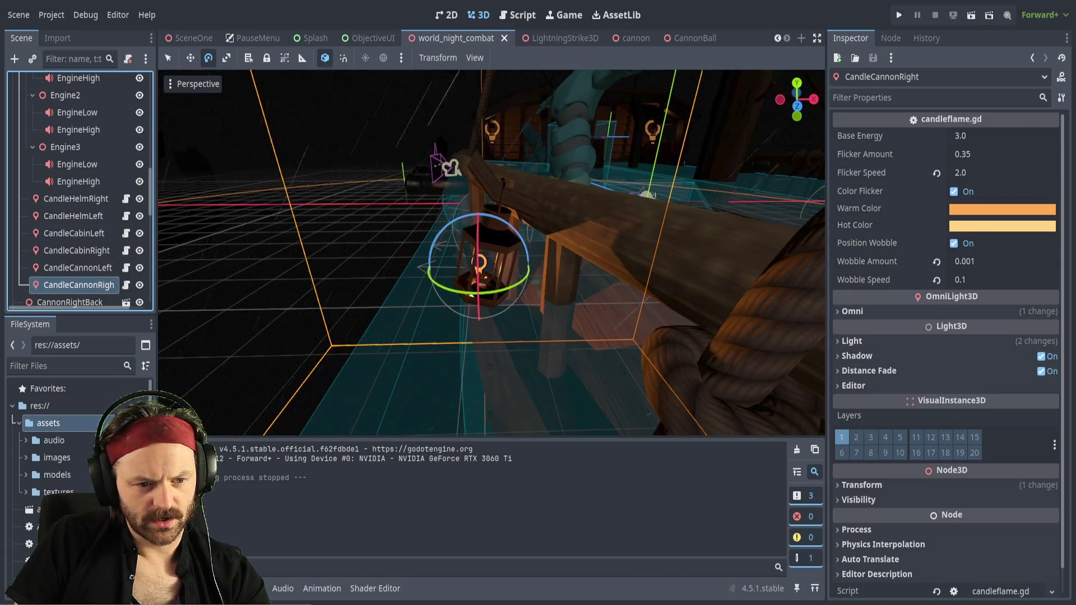
key("ctrl+d")
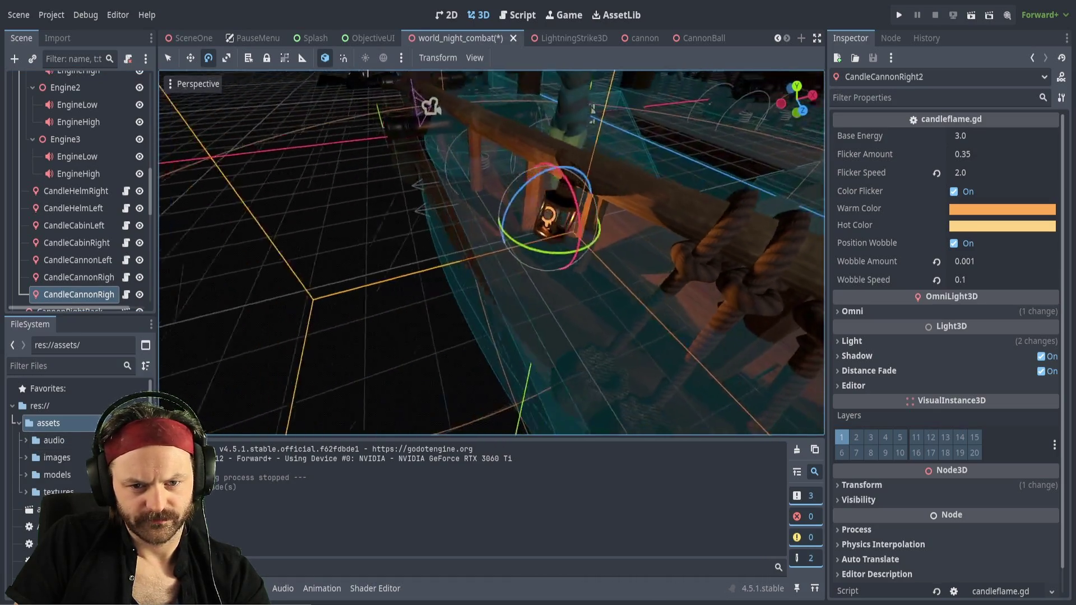
key("w")
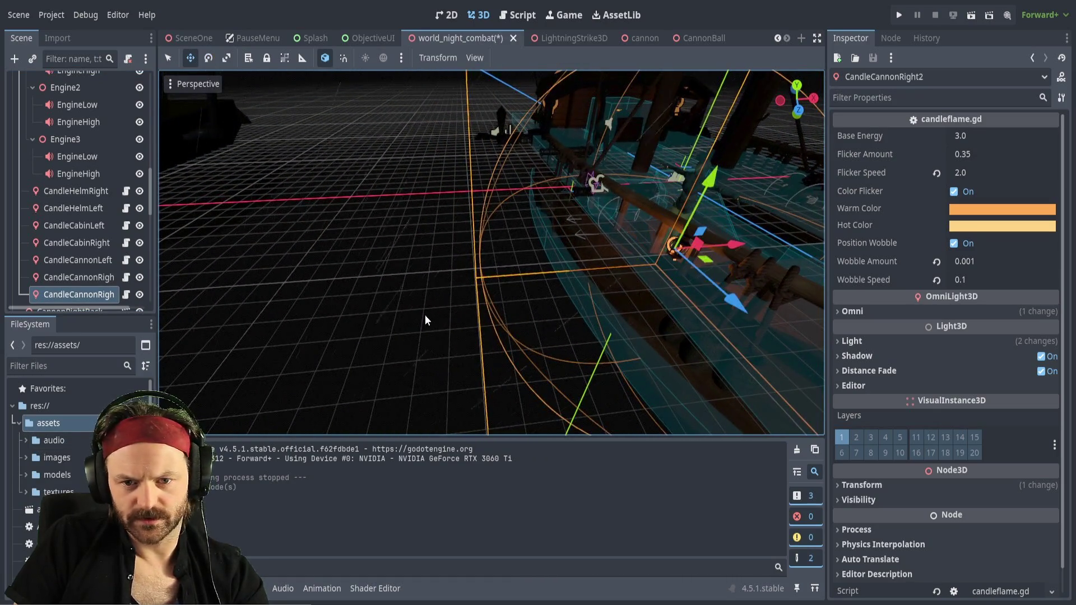
mouse_move(732, 248)
left_mouse_down()
mouse_move(408, 243)
mouse_move(448, 247)
left_mouse_up()
key("f")
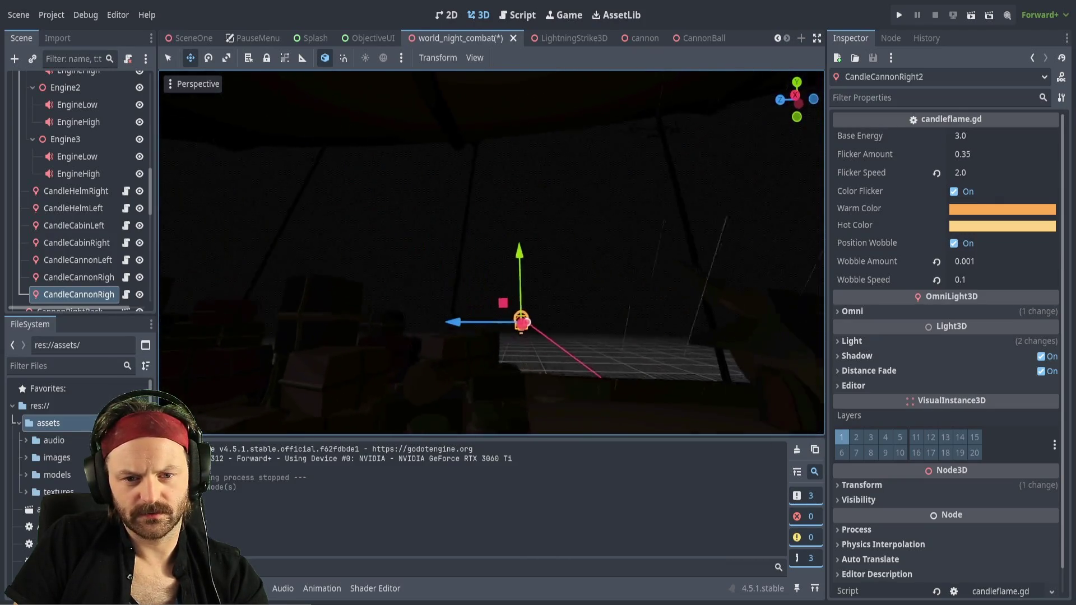
Slide CandleCannonRight2 along the X axis to sit beside the right cannon
mouse_move(516, 246)
left_mouse_down()
mouse_move(532, 237)
mouse_move(539, 256)
left_mouse_up()
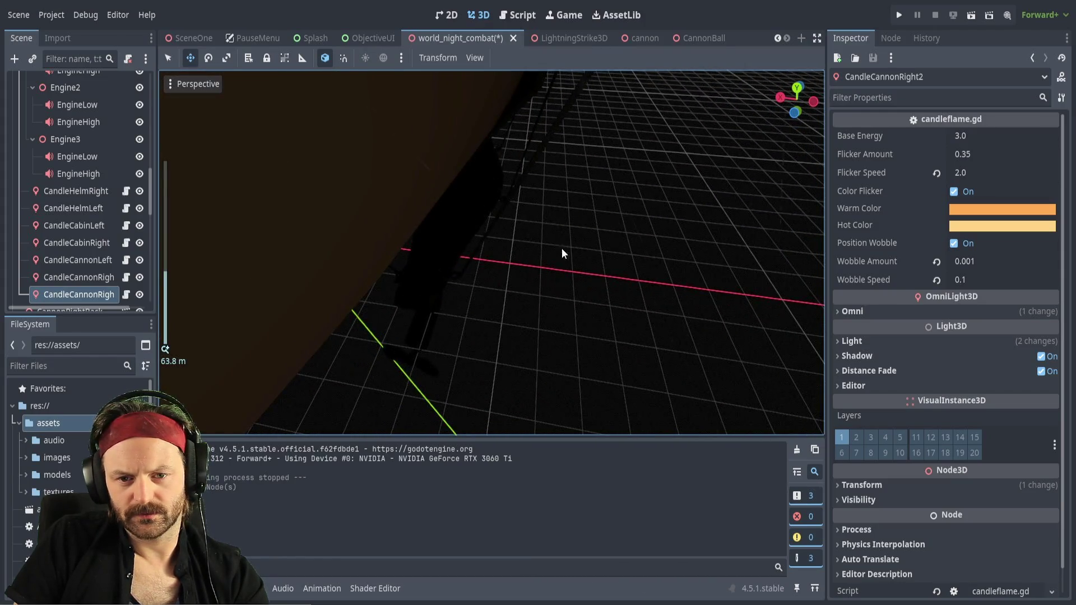
scroll(564, 248, "down", 3)
key("f")
left_click_drag(610, 203, 584, 207)
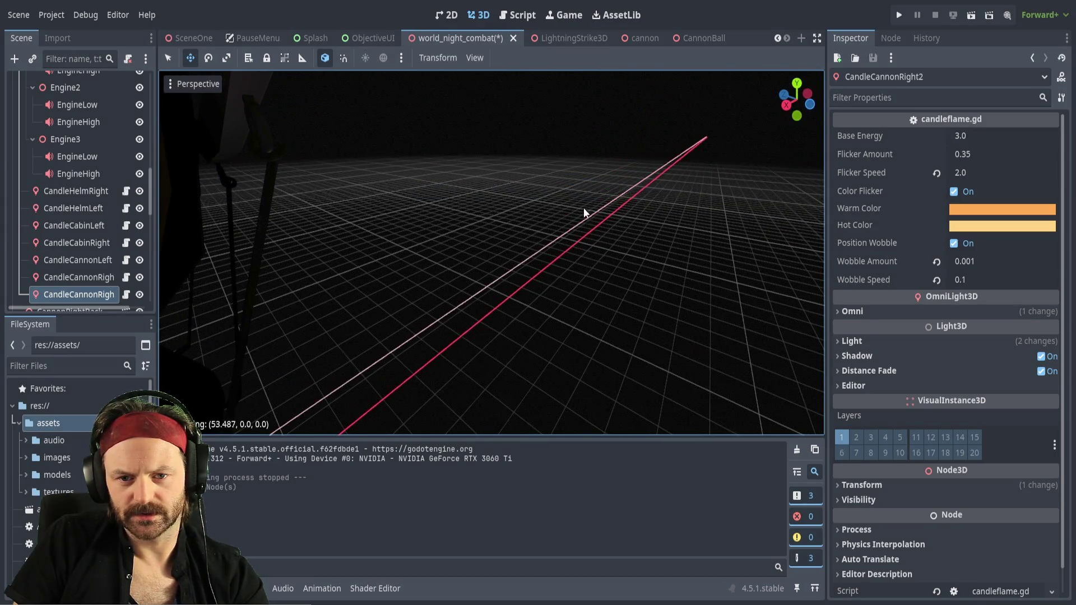
left_click_drag(632, 234, 648, 277)
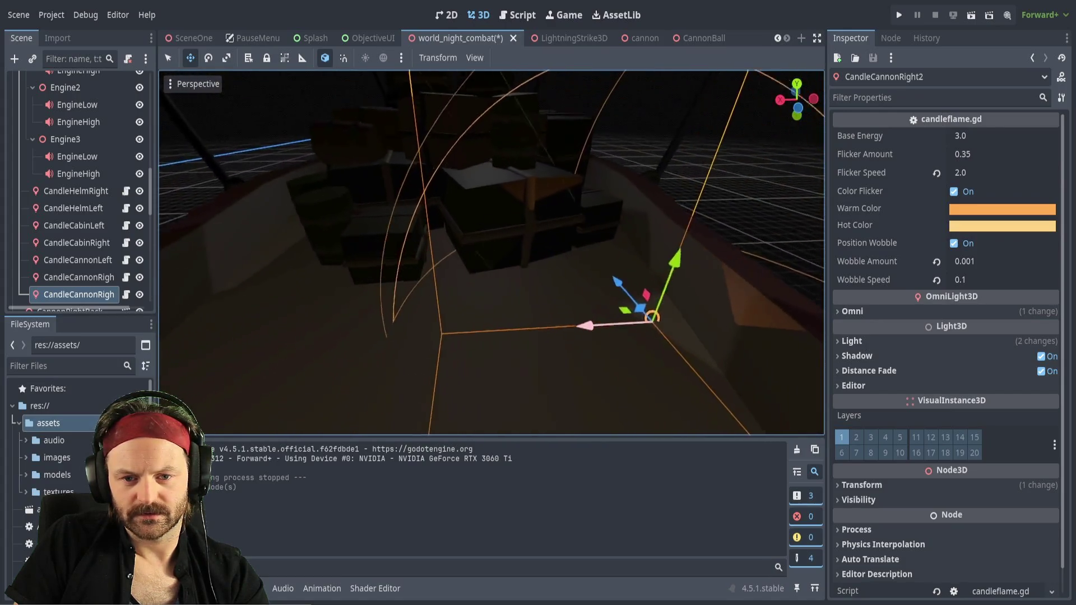
left_click_drag(606, 328, 588, 331)
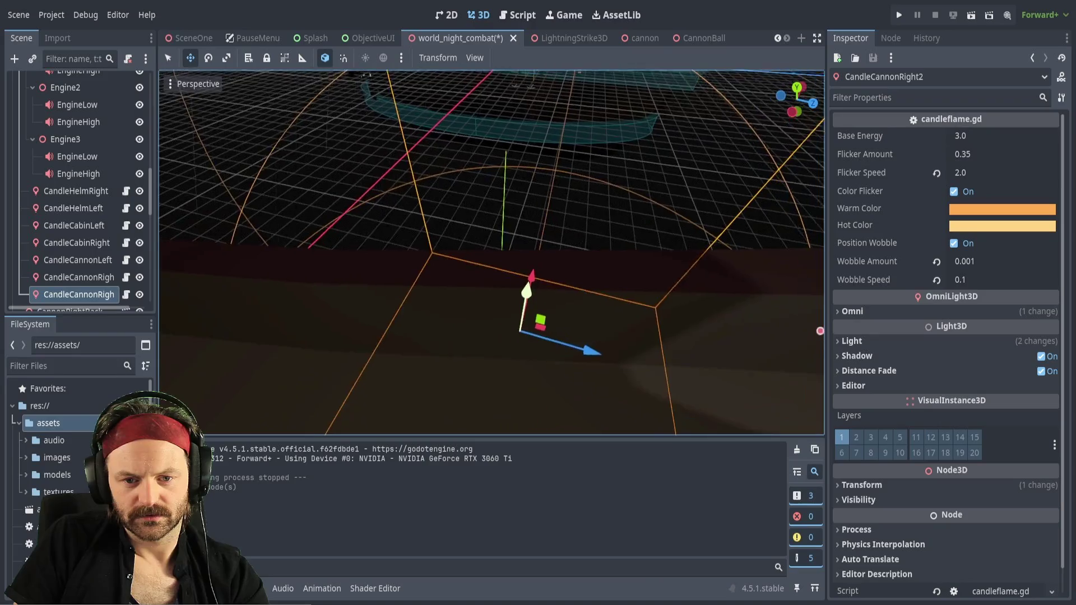
left_click_drag(568, 388, 536, 384)
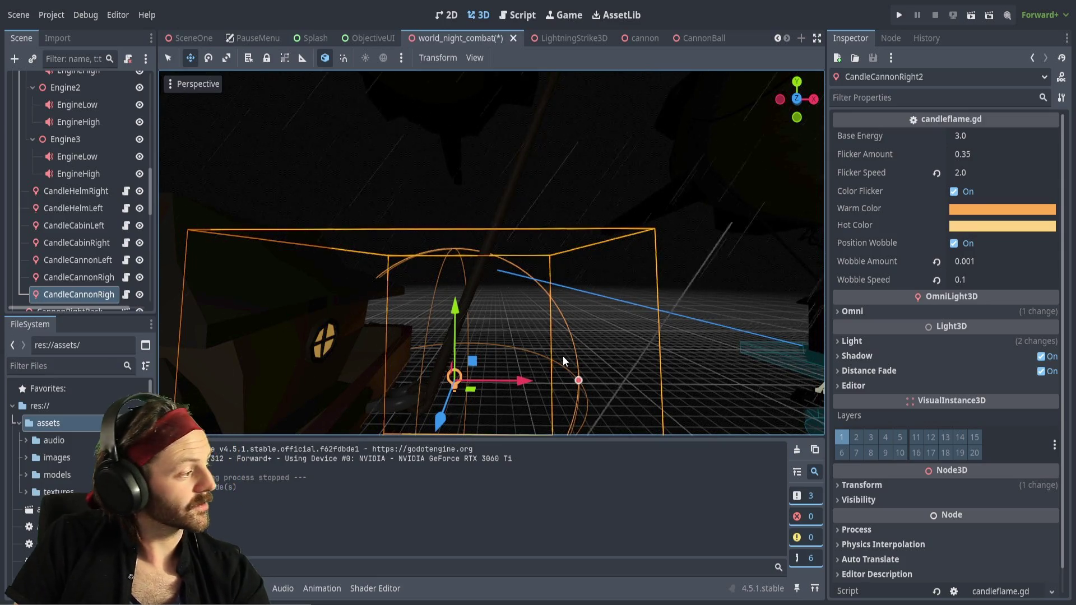
Fly in close and shift CandleCannonRight2 along the X axis with G+X
key("w")
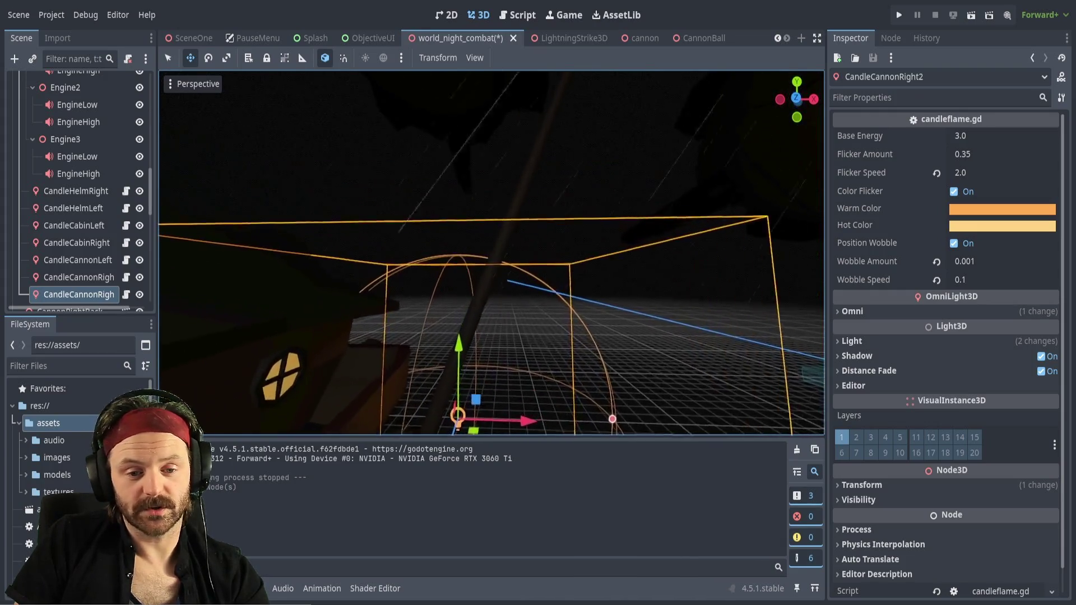
key("s")
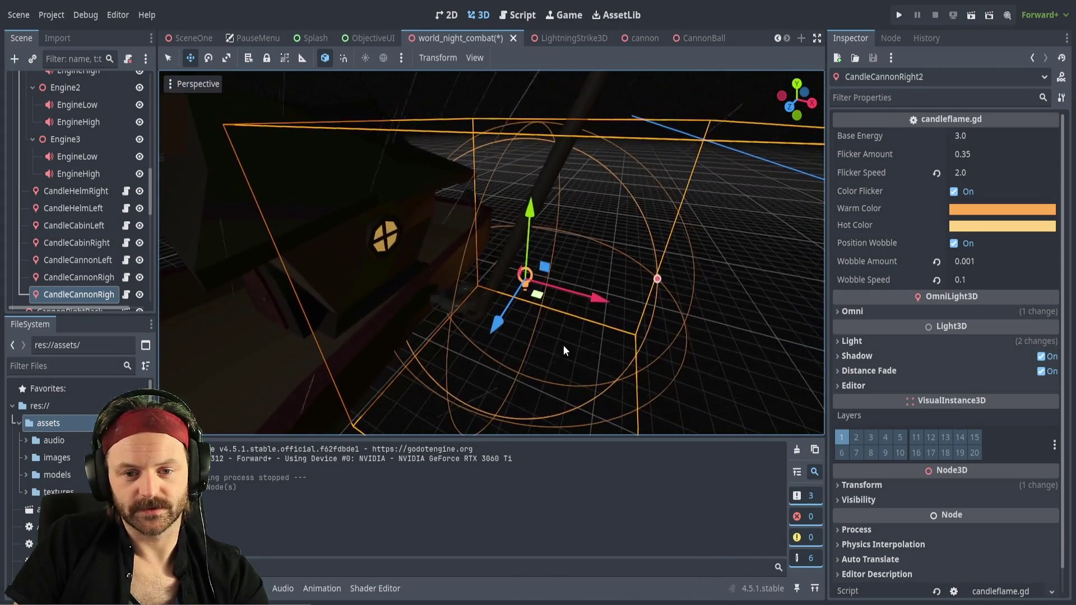
left_click_drag(589, 300, 593, 300)
key("w")
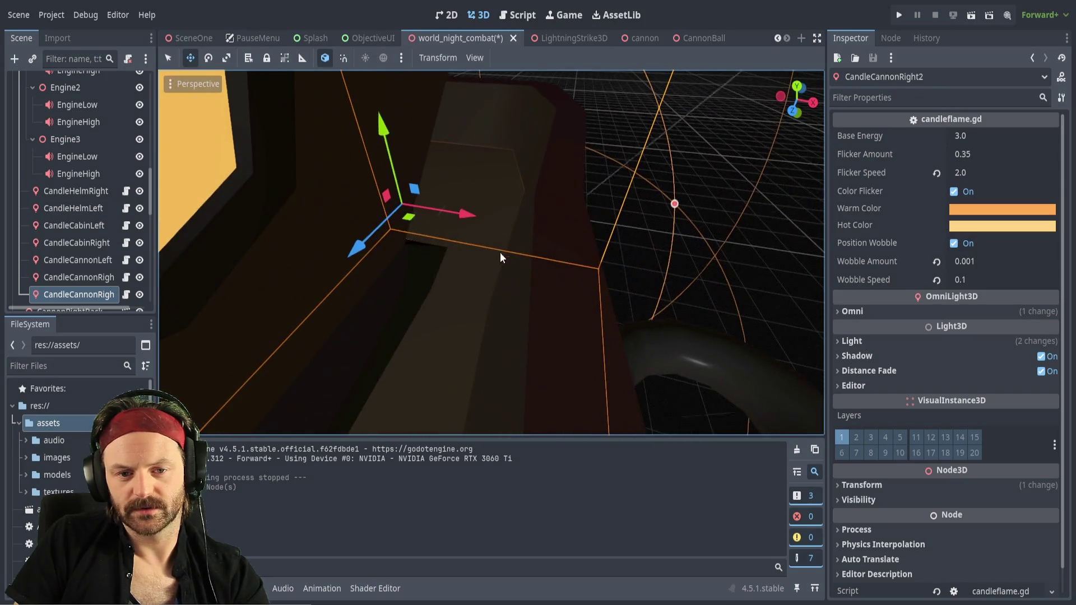
key("g")
key("x")
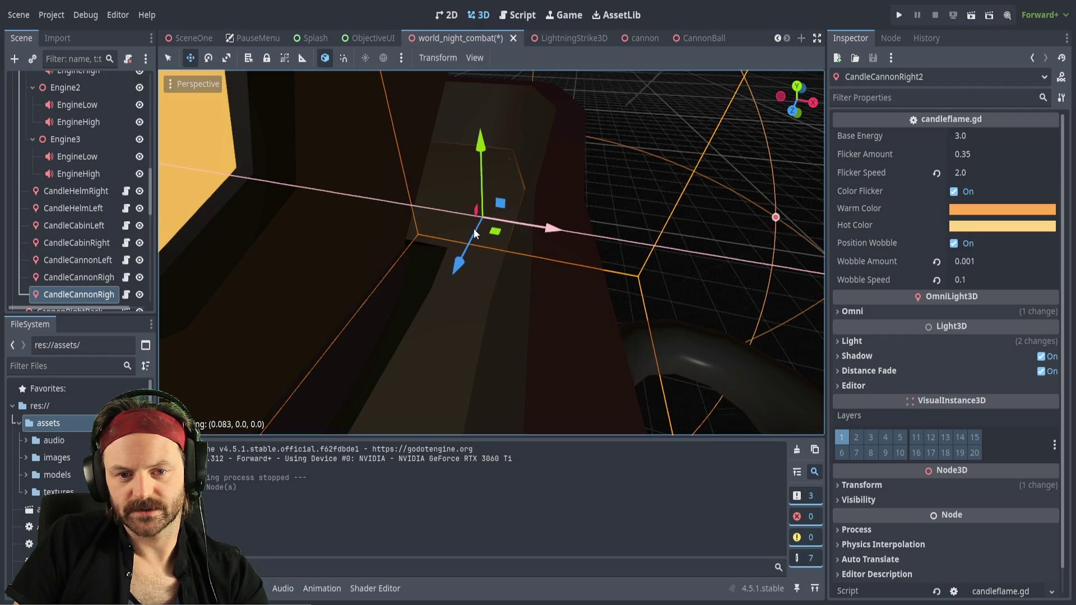
left_click(476, 230)
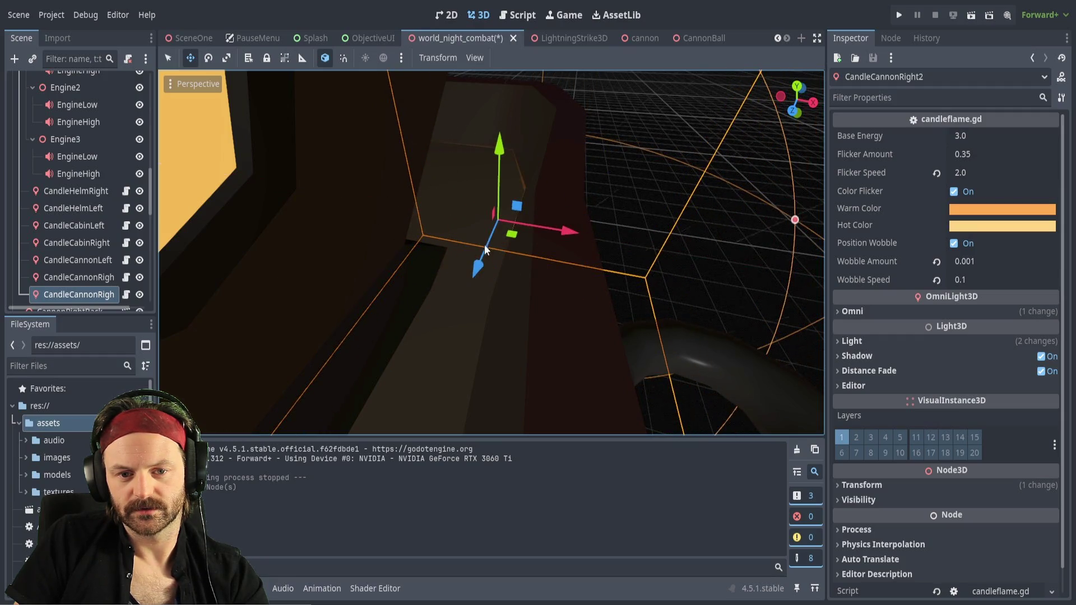
Move CandleCannonRight2 along the Z axis with G+Z, then reframe the view
key("g")
key("z")
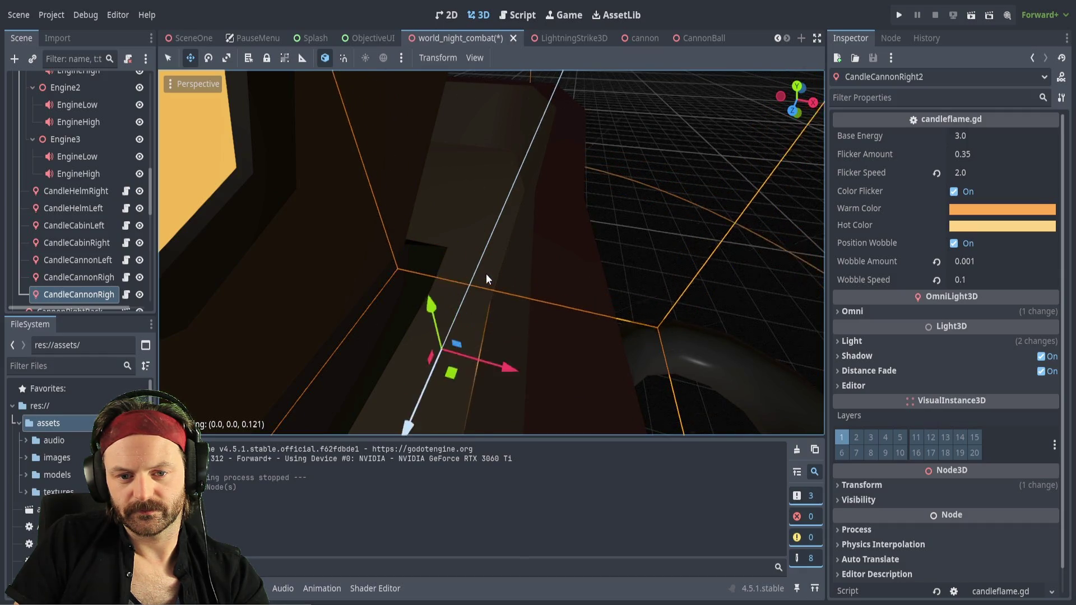
left_click(487, 273)
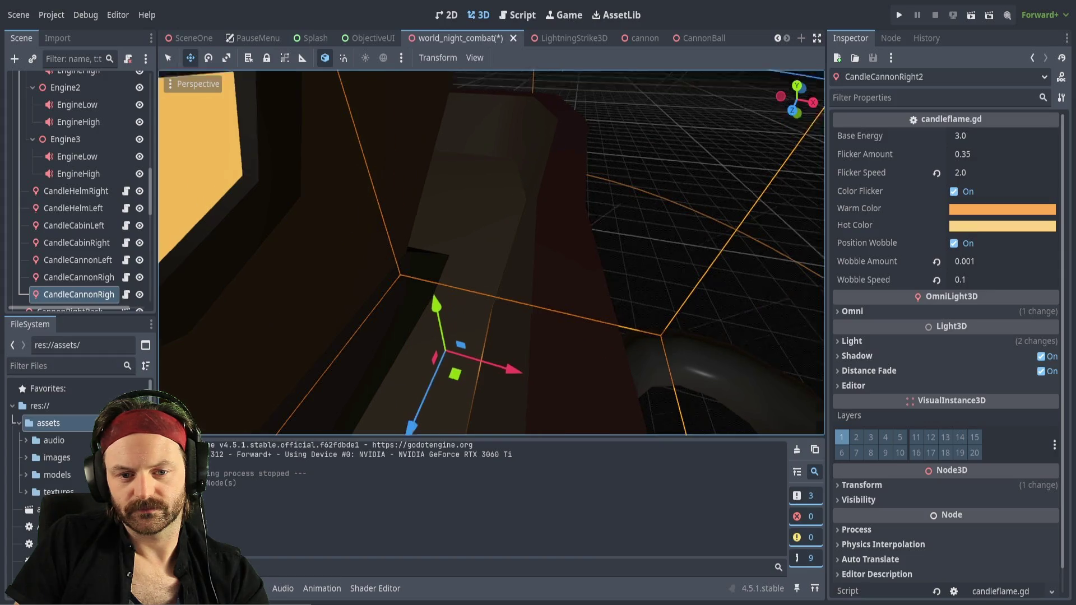
key("s")
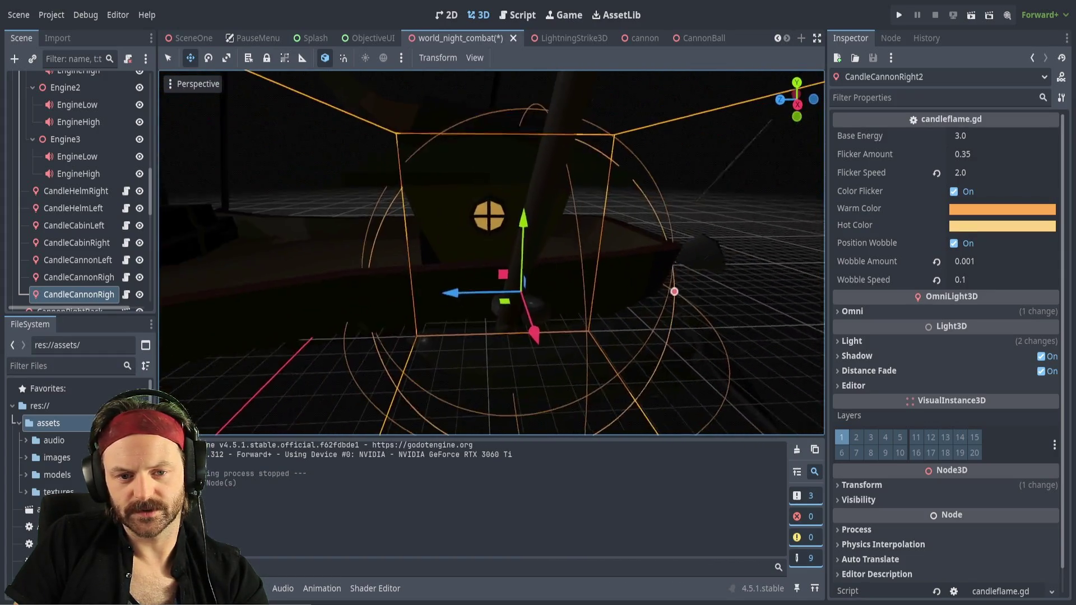
key("a")
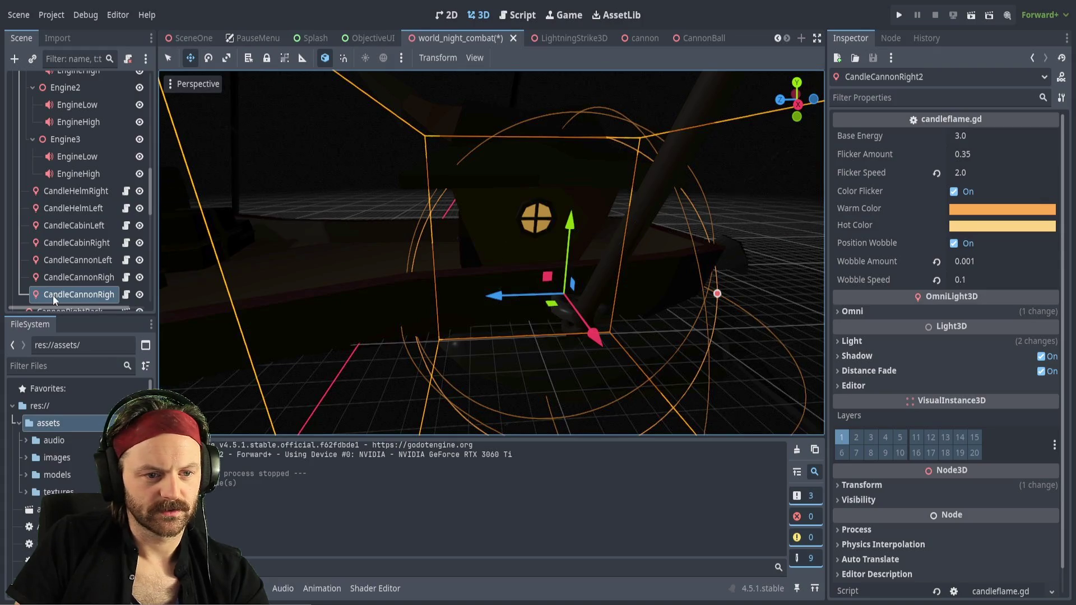
scroll(56, 290, "down", 3)
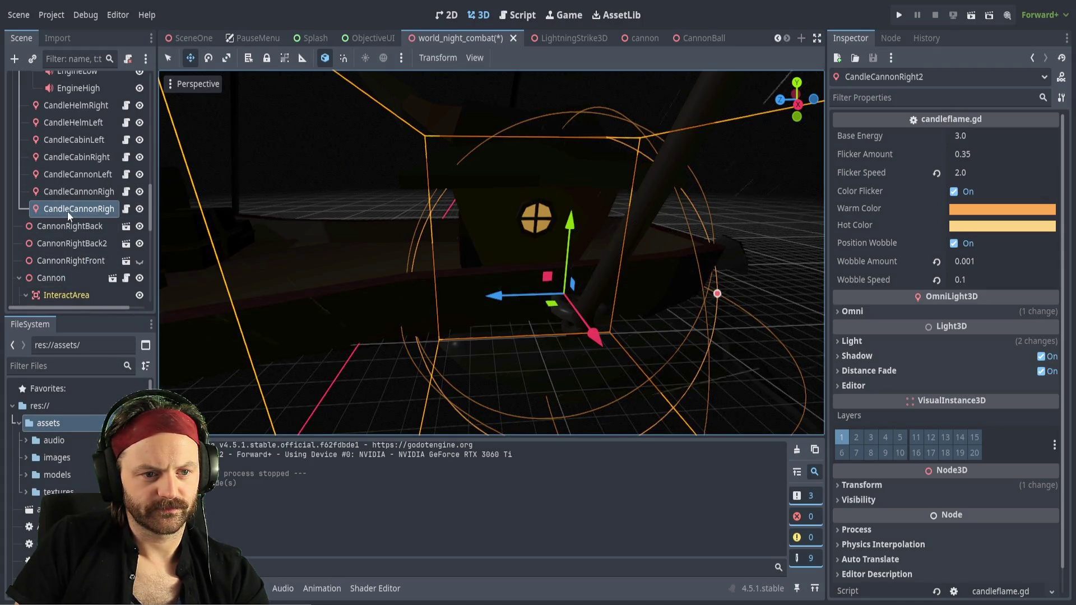
Move CandleCannonRight2 in the Scene dock next to CannonRightBack
scroll(68, 211, "down", 2)
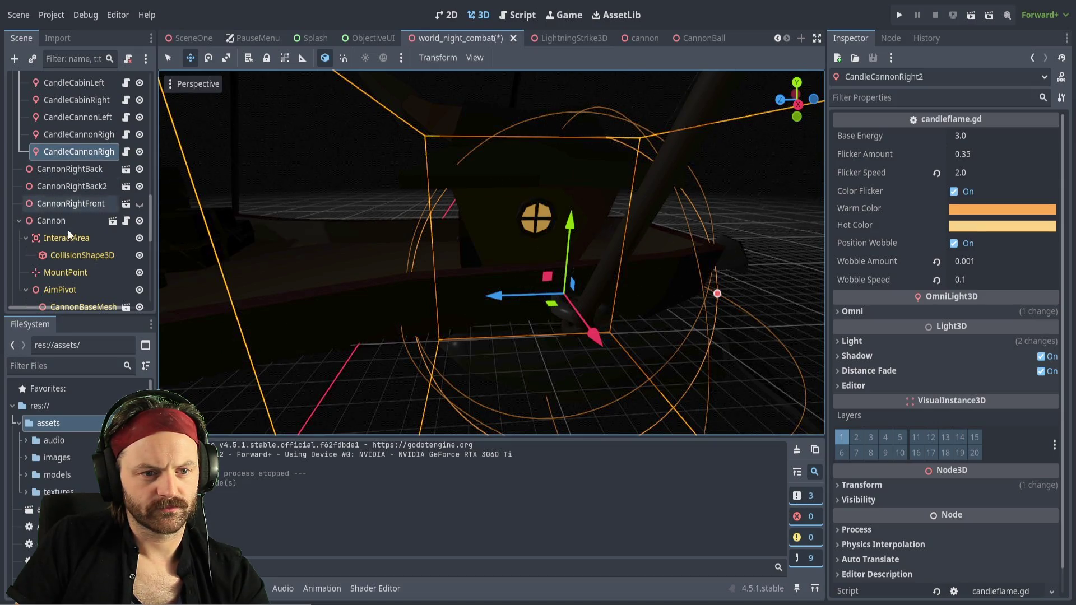
scroll(68, 230, "down", 5)
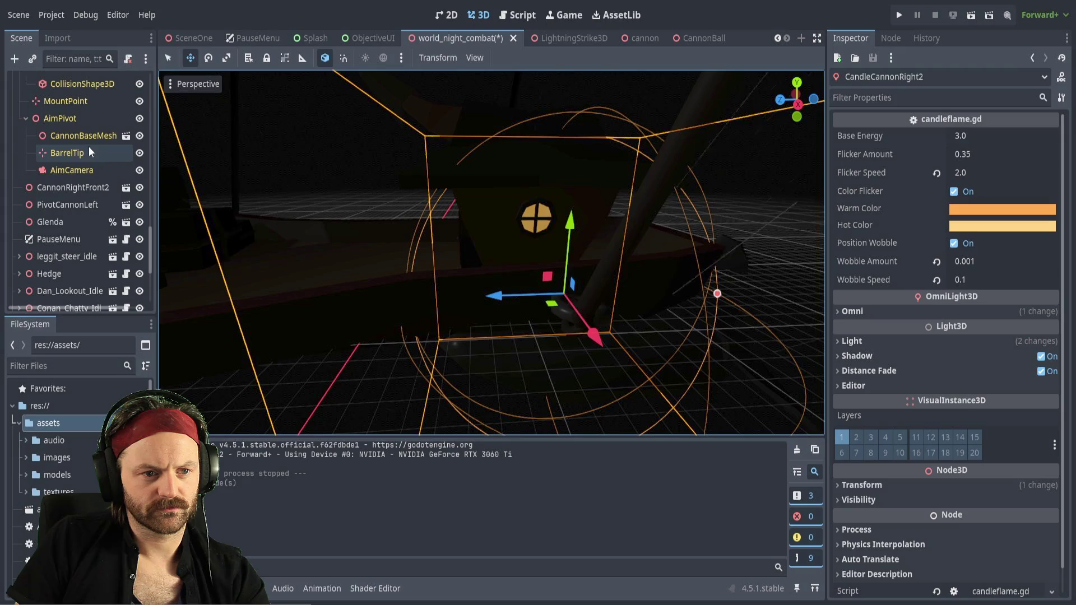
scroll(83, 159, "down", 3)
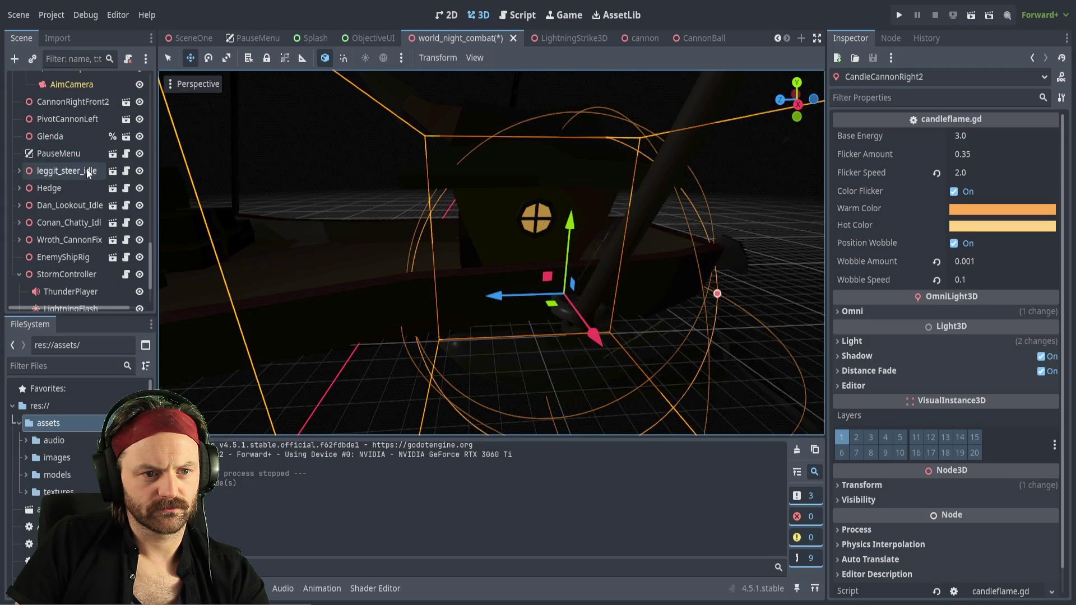
scroll(86, 169, "up", 10)
scroll(82, 196, "down", 2)
scroll(82, 197, "up", 5)
scroll(83, 199, "down", 4)
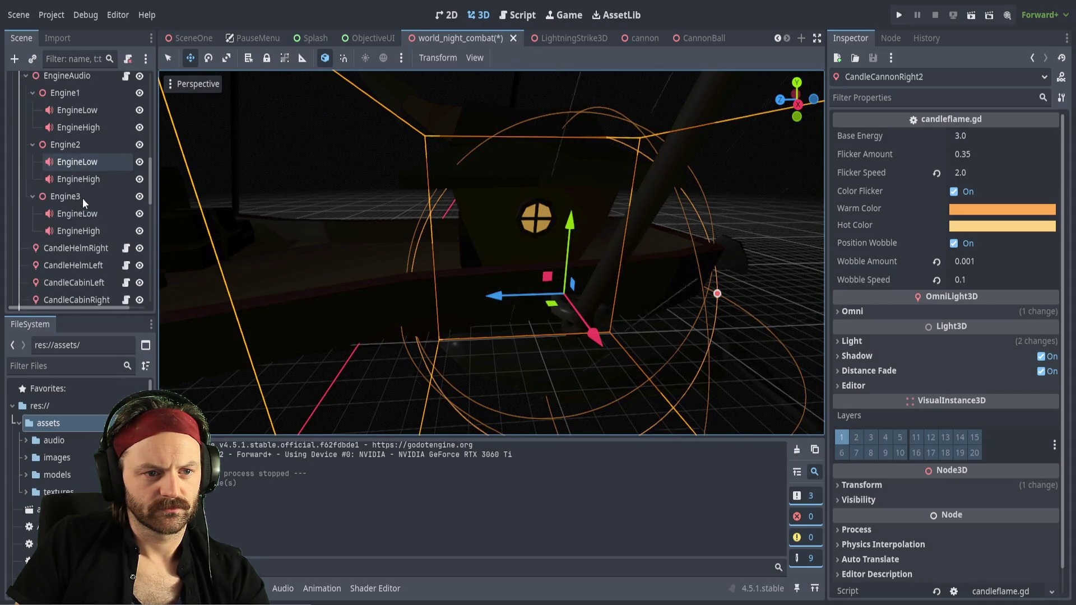
scroll(83, 197, "down", 6)
mouse_move(69, 187)
left_mouse_down()
mouse_move(50, 183)
mouse_move(14, 210)
left_mouse_up()
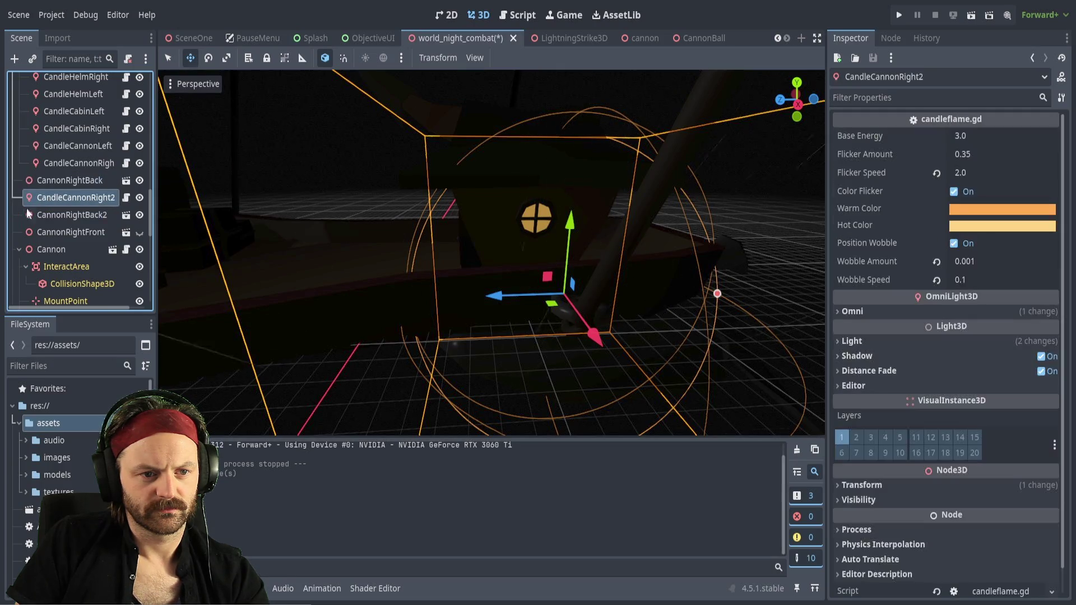
Duplicate CandleCannonRight2 into CandleCannonRight3 and orbit in around it
scroll(63, 199, "up", 4)
scroll(72, 181, "up", 5)
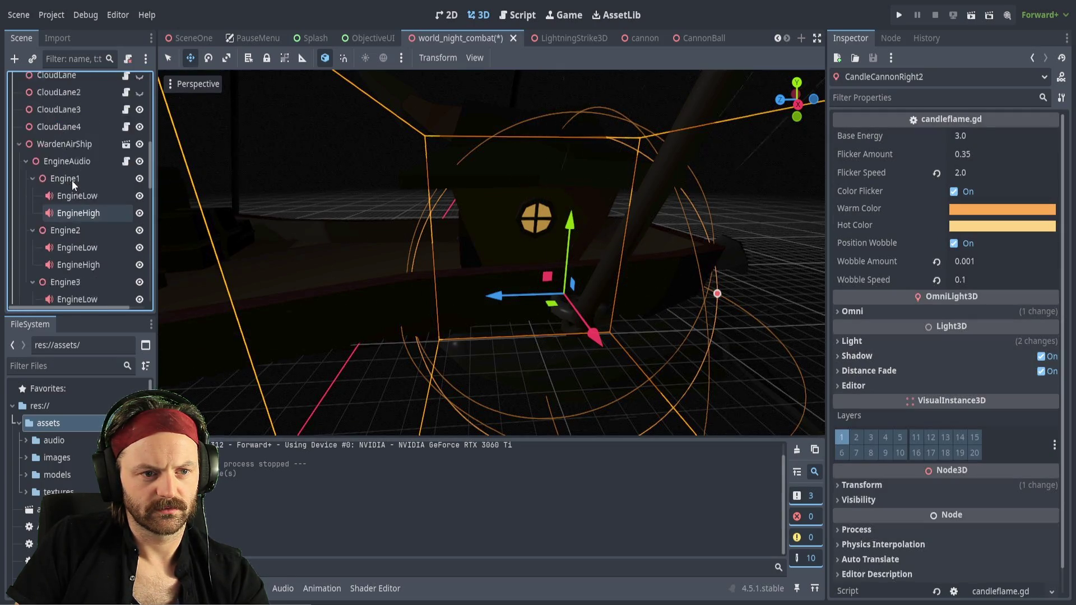
scroll(72, 181, "down", 7)
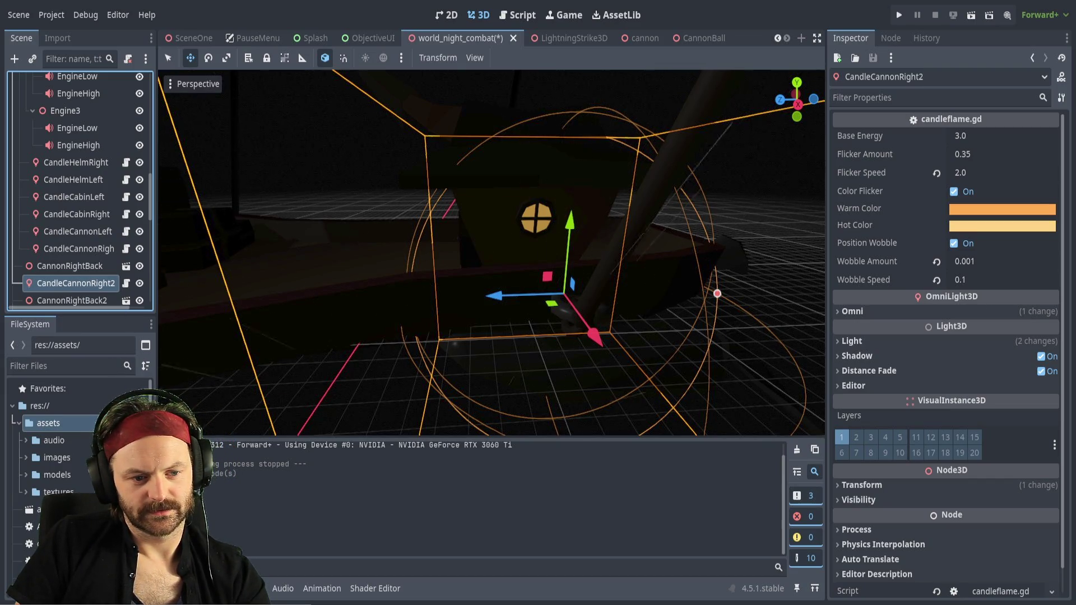
key("ctrl+d")
mouse_move(480, 351)
left_mouse_down()
mouse_move(607, 308)
mouse_move(241, 304)
mouse_move(443, 324)
left_mouse_up()
Drag CandleCannonRight3 along Z, X and Y to another cannon spot among the crates
mouse_move(547, 304)
left_mouse_down()
mouse_move(205, 330)
mouse_move(467, 315)
left_mouse_up()
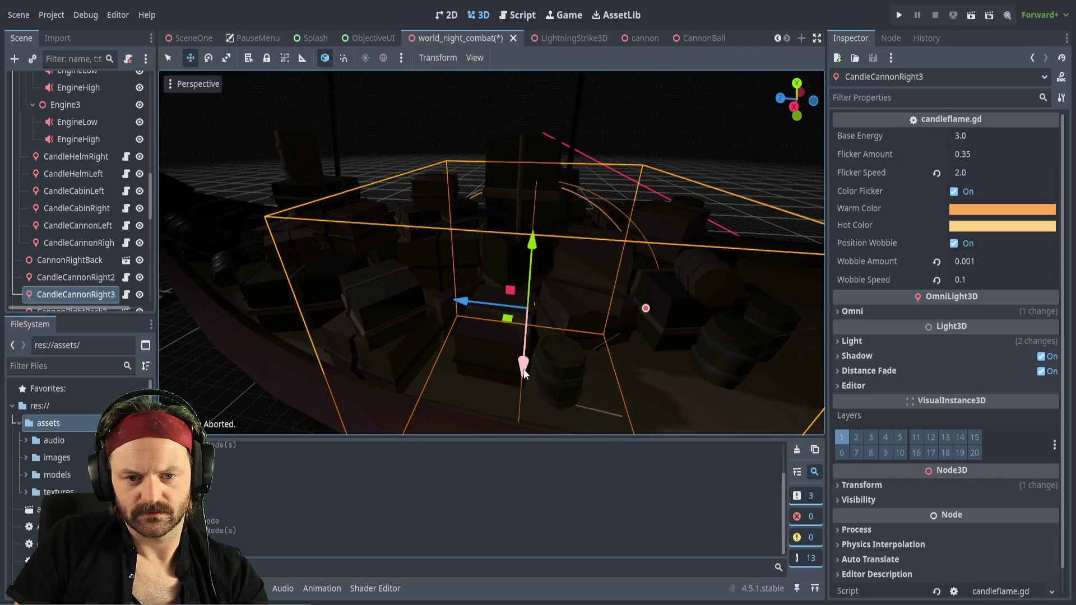
mouse_move(524, 372)
left_mouse_down()
mouse_move(500, 509)
mouse_move(540, 358)
mouse_move(499, 365)
left_mouse_up()
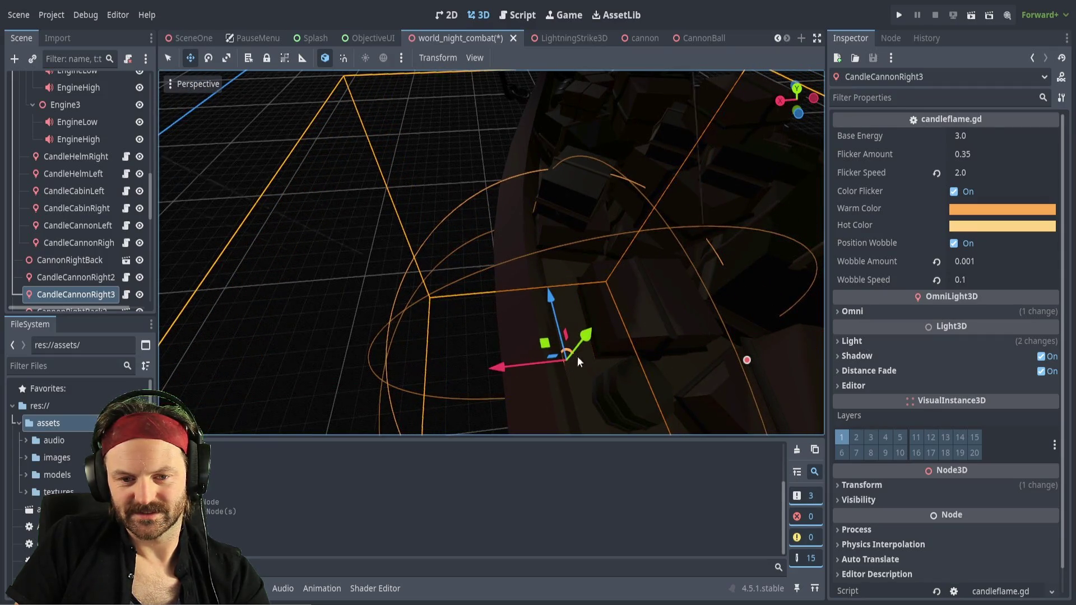
mouse_move(586, 342)
left_mouse_down()
mouse_move(592, 335)
mouse_move(167, 351)
left_mouse_up()
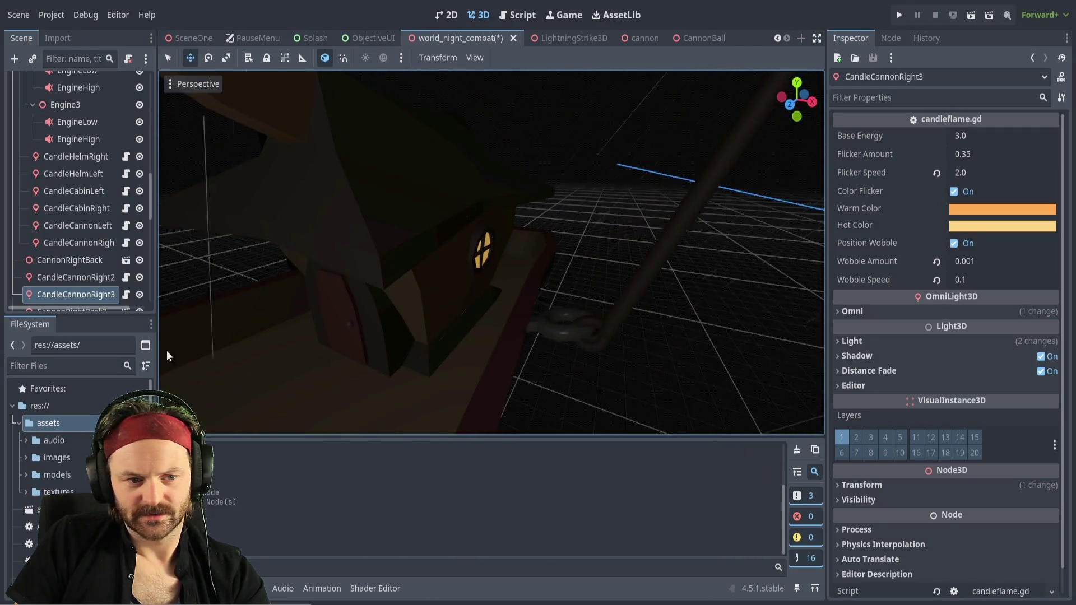
Select CandleCannonRight2 to compare placement, then launch the game with F5
left_click(77, 277)
mouse_move(485, 258)
left_mouse_down()
mouse_move(506, 223)
mouse_move(443, 269)
mouse_move(482, 241)
left_mouse_up()
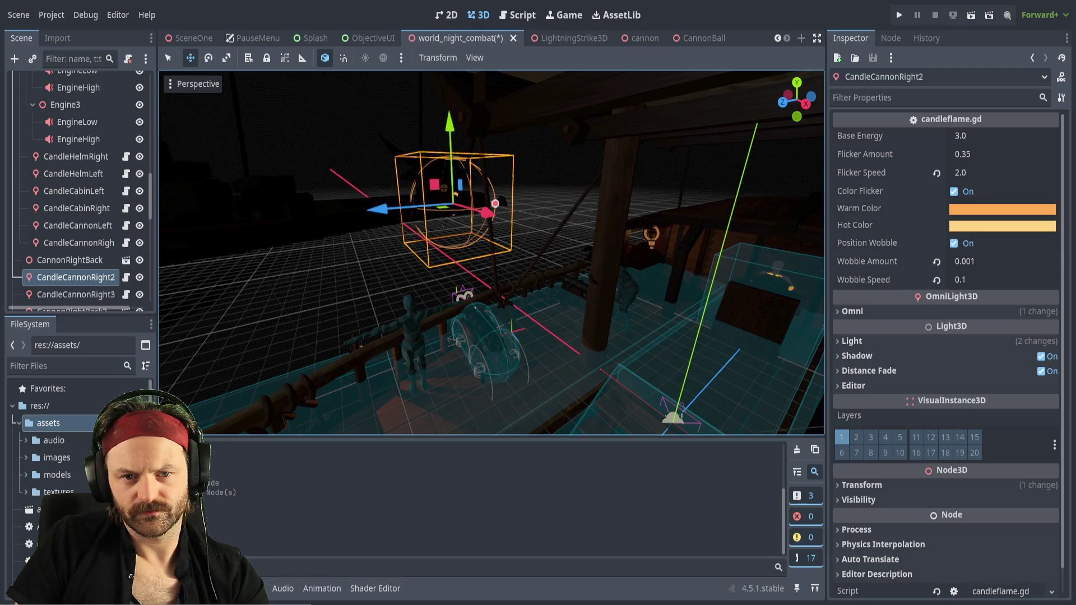
key("F5")
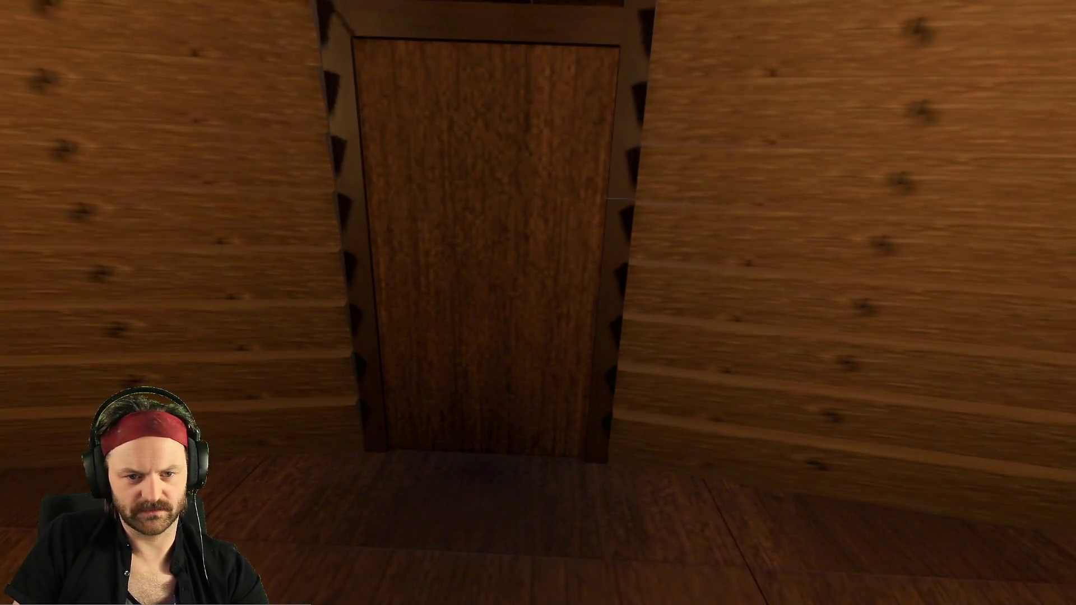
Stop the running game after checking the candle lighting on deck
key("F8")
Playtest the game again, then commit CandleCannonRight3's Base Energy at 25.0
key("F6")
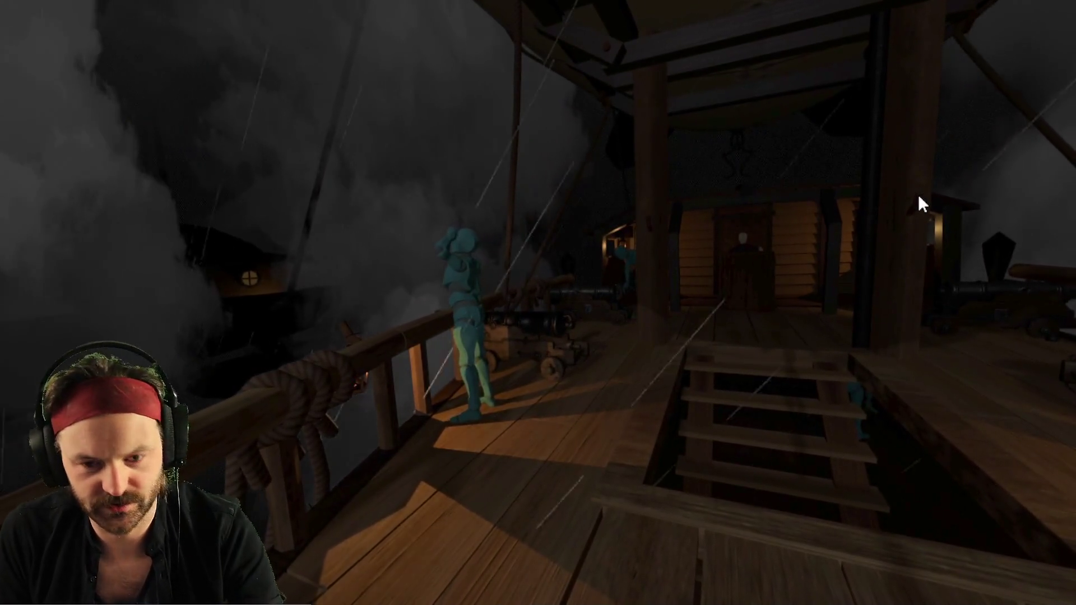
key("F8")
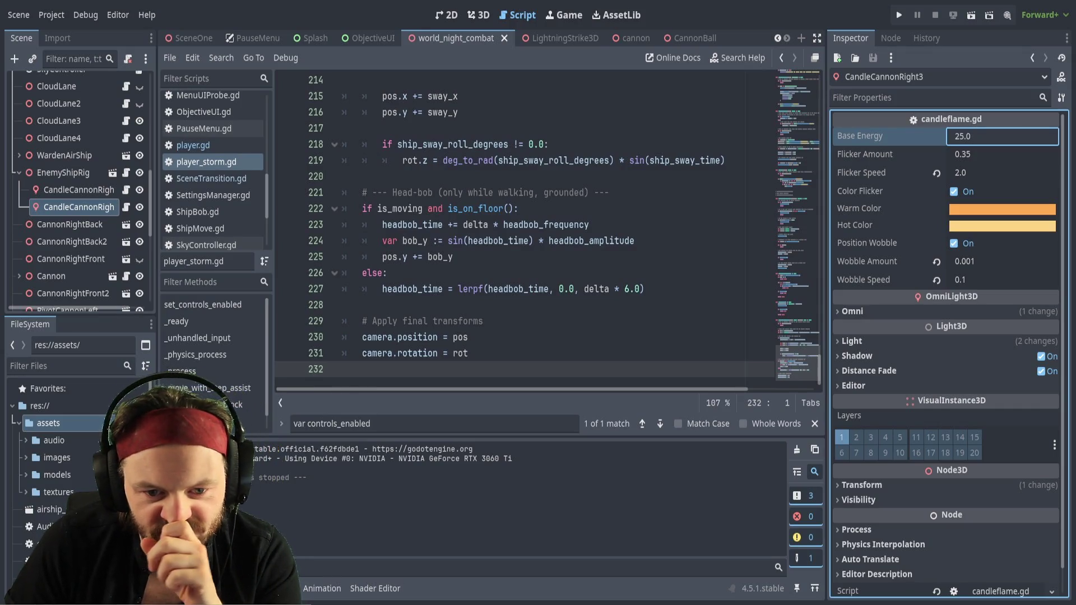
left_click(514, 334)
Commit the Base Energy edit and save the world_night_combat scene
key("Down")
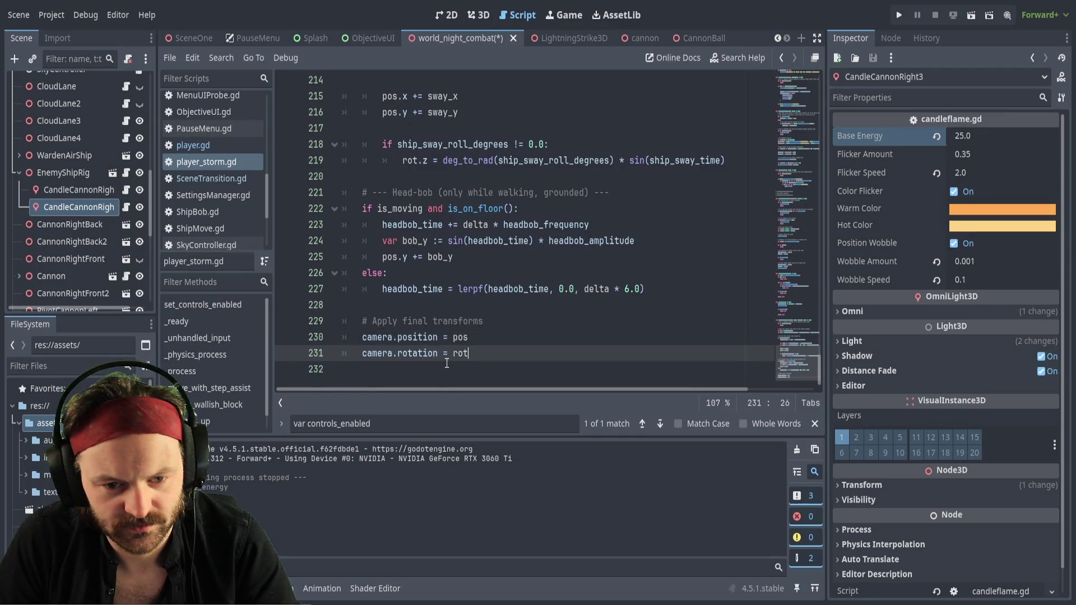
key("Down")
key("ctrl+s")
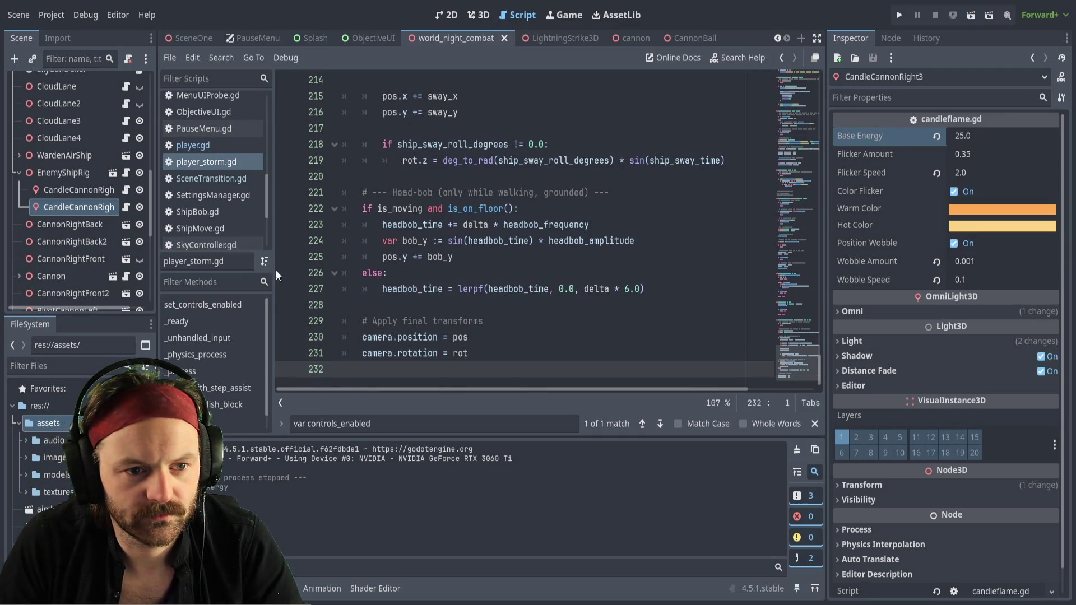
Open cannon.gd at blank line 180, where the player camera and controls are restored
scroll(217, 139, "up", 5)
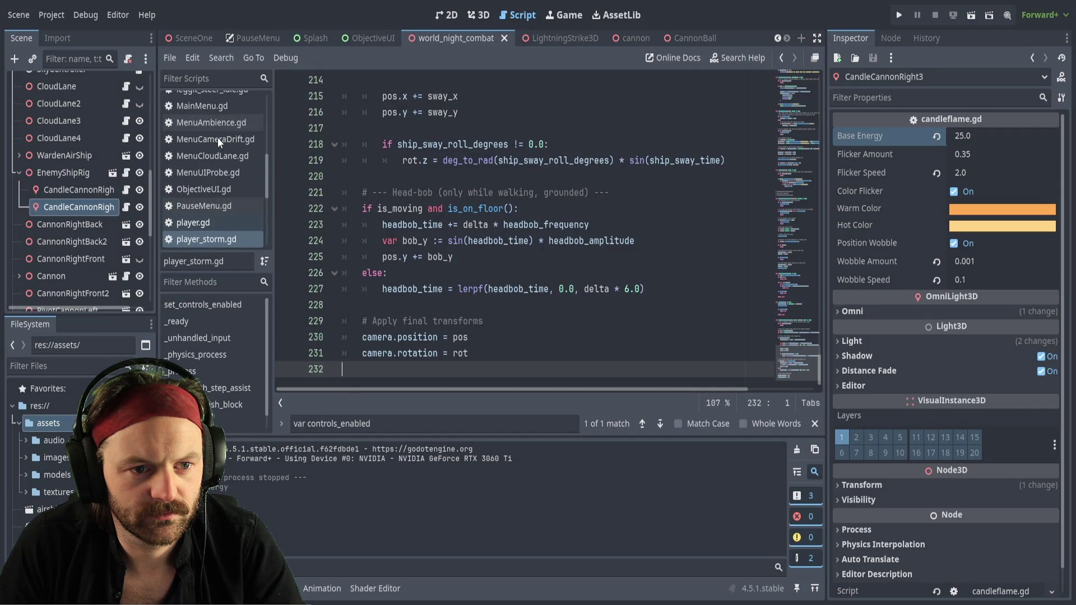
scroll(218, 137, "up", 2)
left_click(213, 133)
left_click(491, 348)
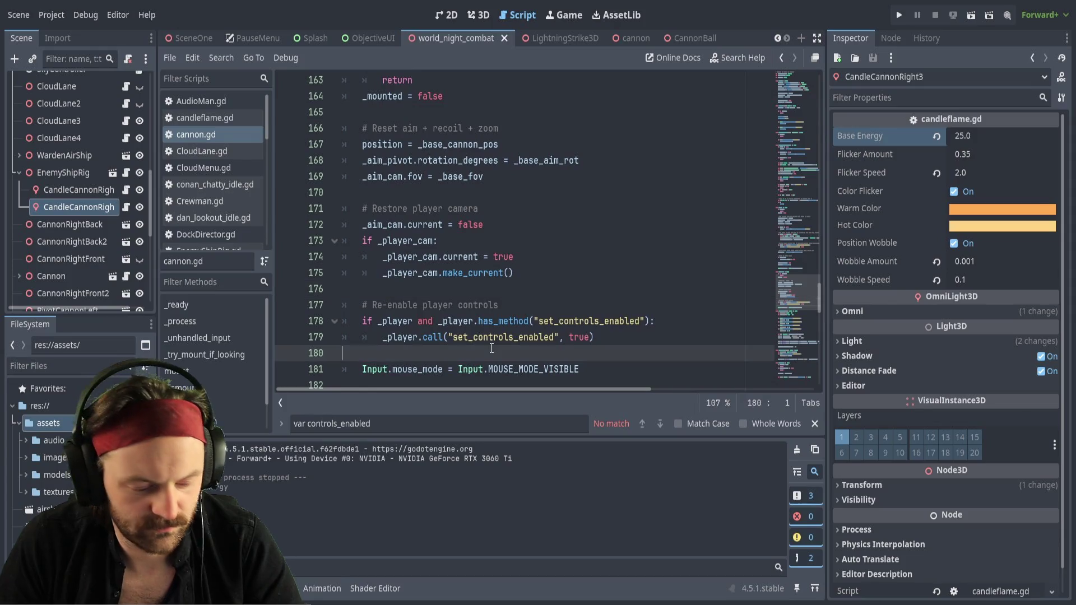
key("ctrl+s")
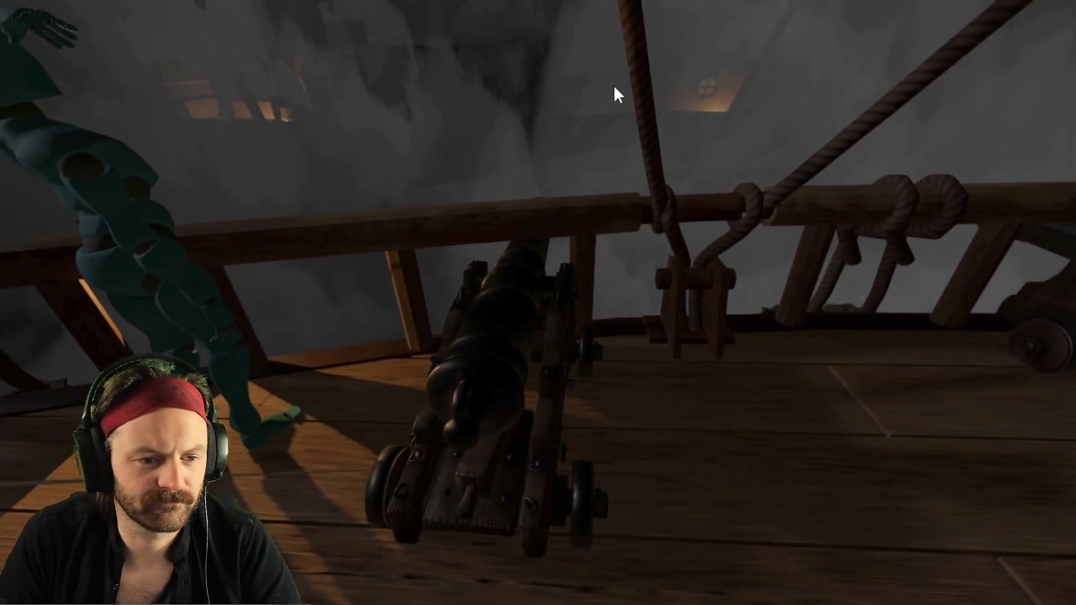
Stop the running cannon play-test with F8 to return to cannon.gd
key("F8")
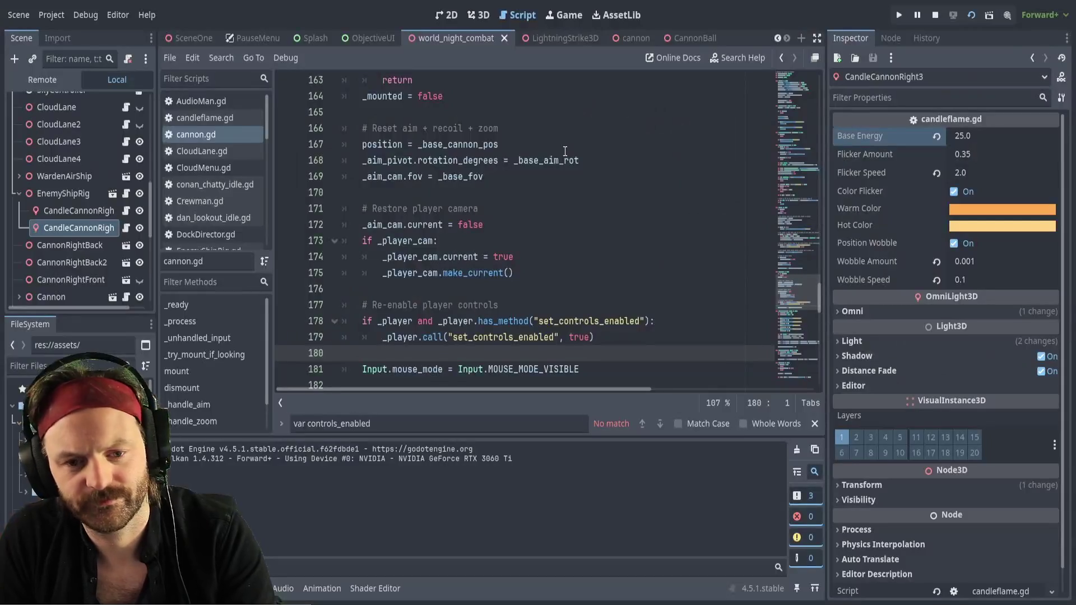
In the 3D view, expand the Cannon node and inspect its AimCamera
left_click(476, 15)
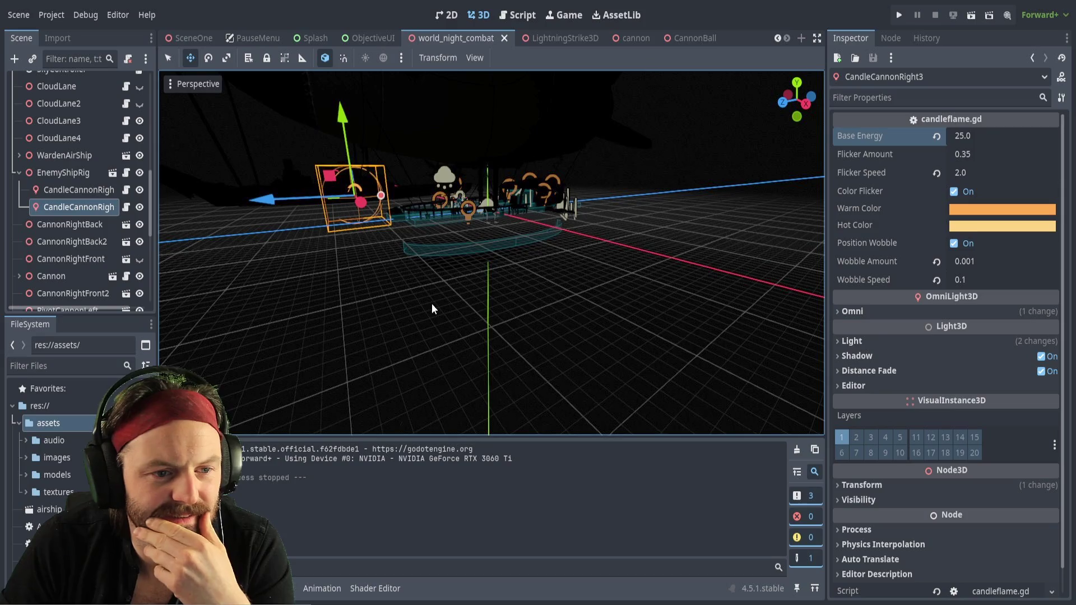
left_click_drag(432, 304, 516, 340)
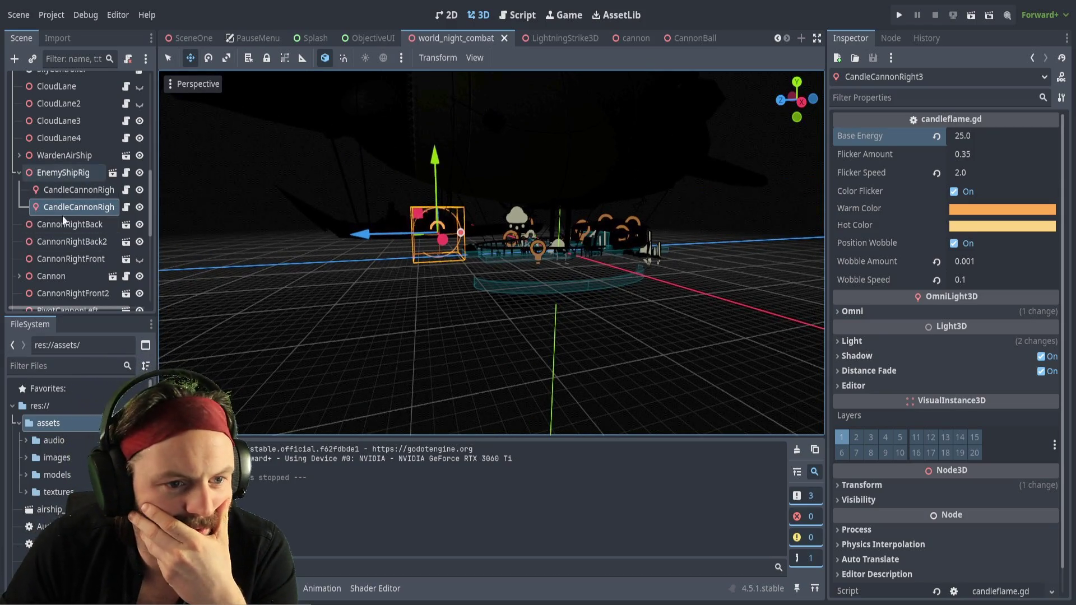
scroll(51, 252, "down", 3)
left_click(19, 219)
scroll(51, 219, "down", 3)
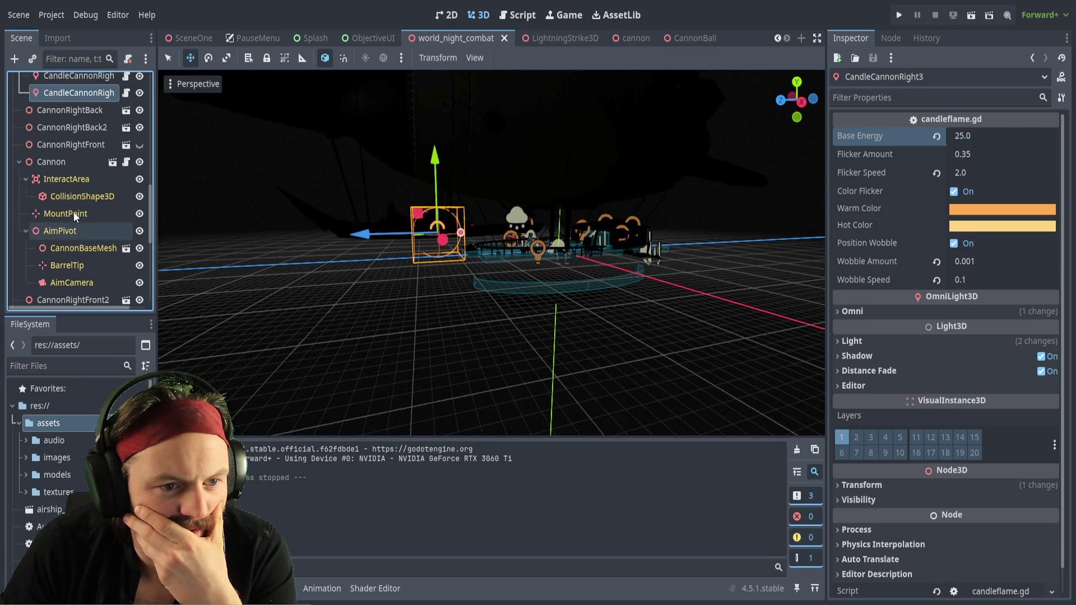
left_click(79, 284)
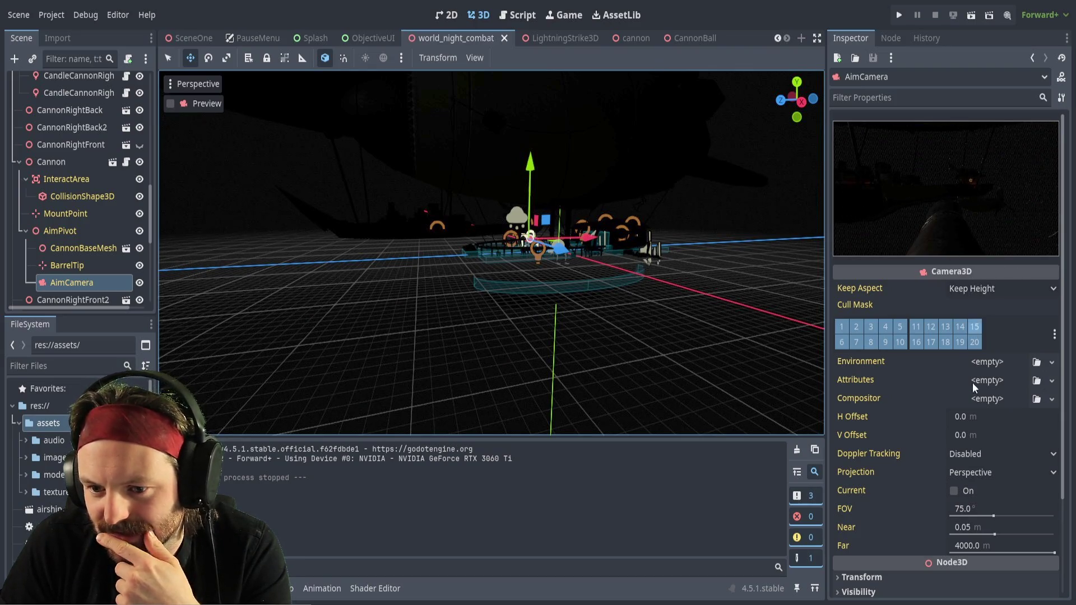
scroll(1008, 300, "down", 5)
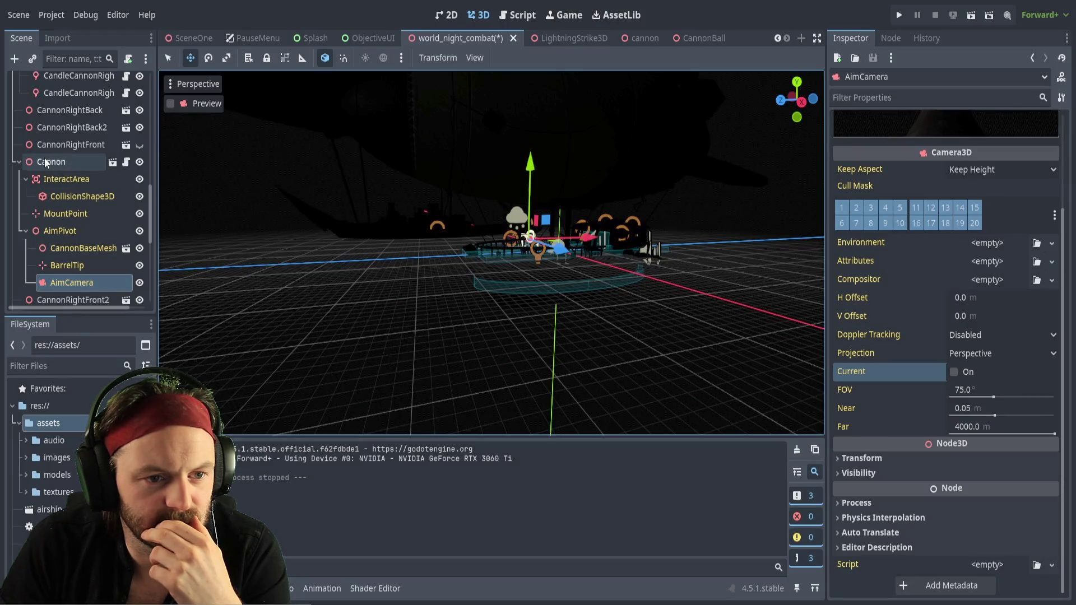
scroll(60, 123, "up", 10)
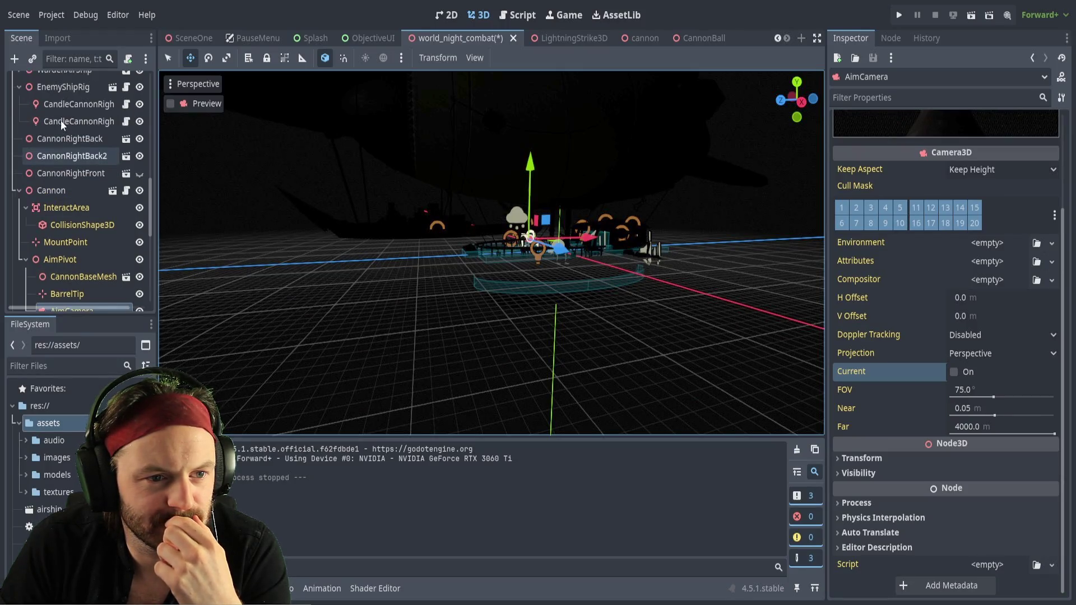
scroll(84, 191, "down", 1)
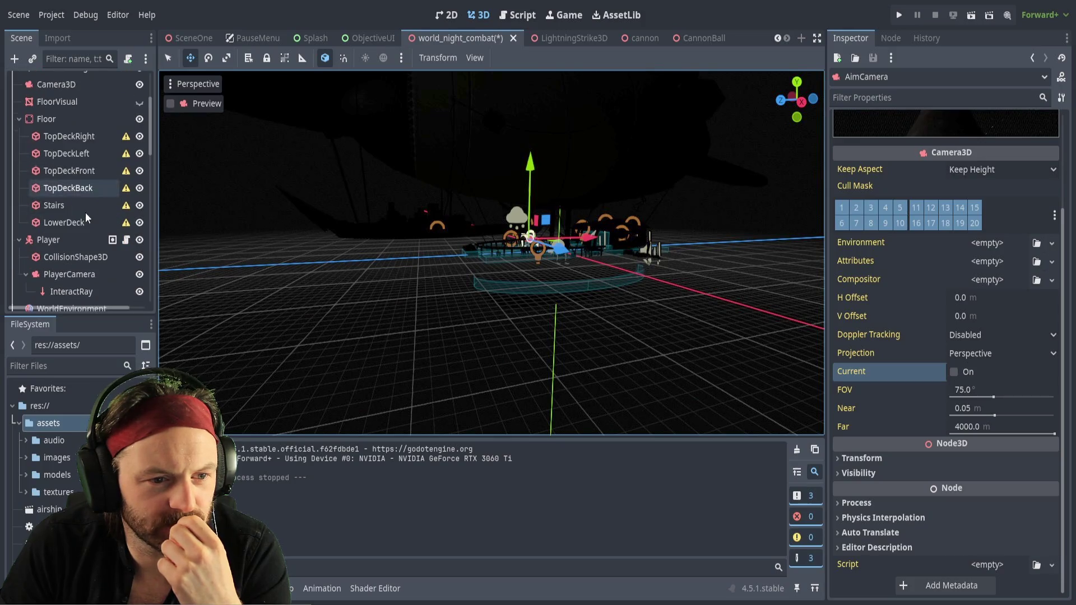
Turn off PlayerCamera's Current property, save world_night_combat, and run the scene with F6
left_click(70, 276)
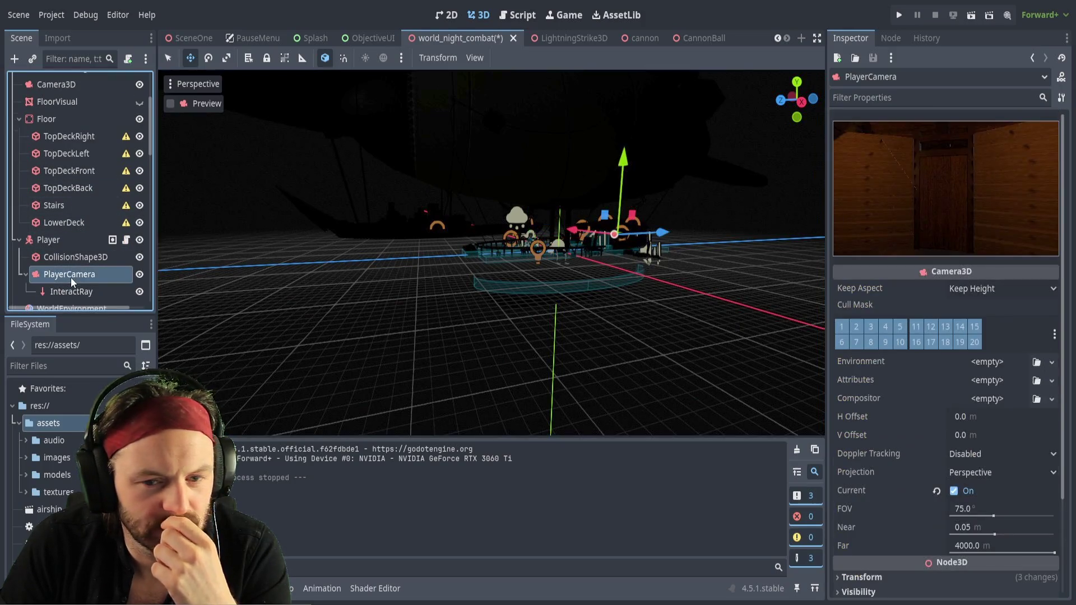
left_click(955, 491)
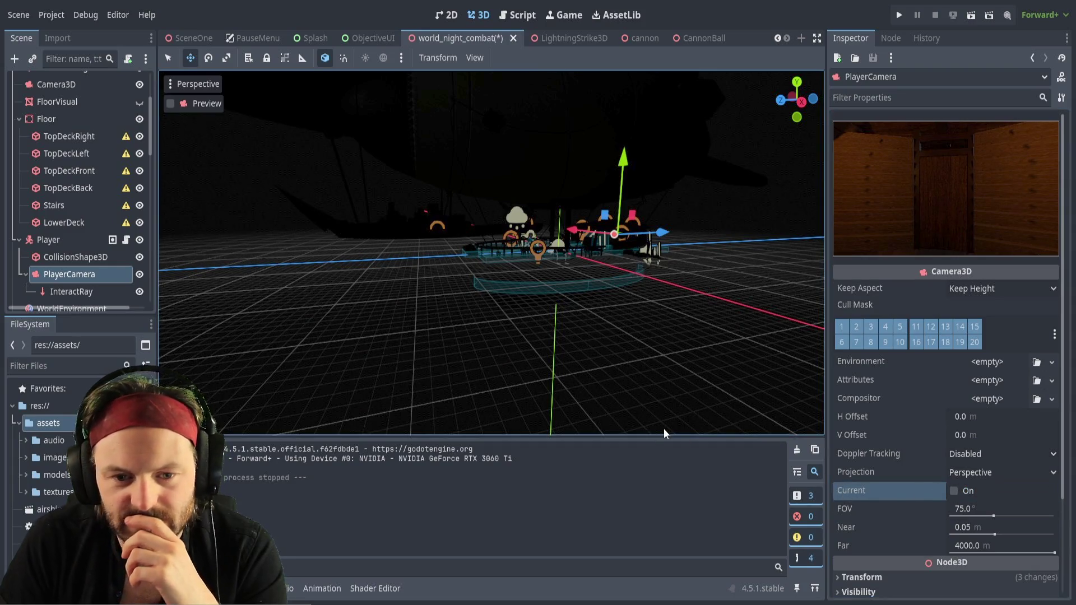
key("ctrl+s")
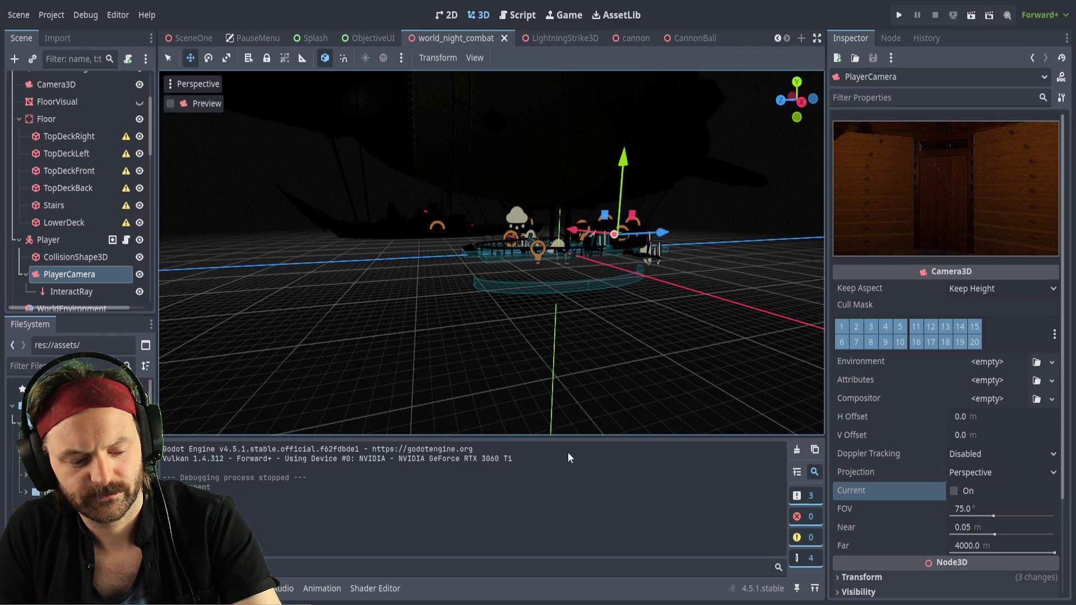
key("F6")
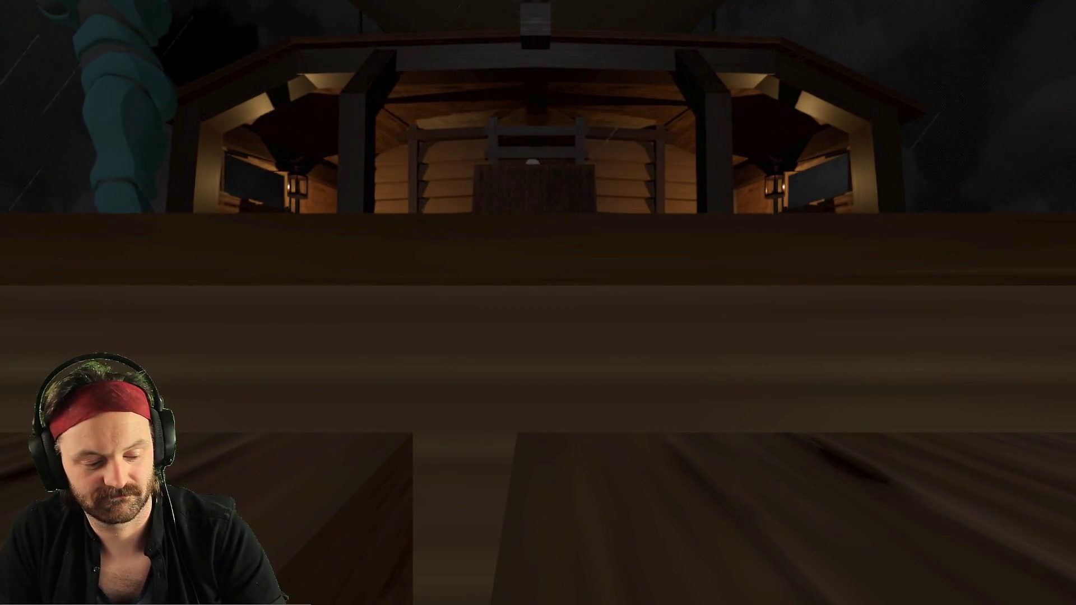
End the test run and switch PlayerCamera's Current property back on
key("F8")
left_click(954, 492)
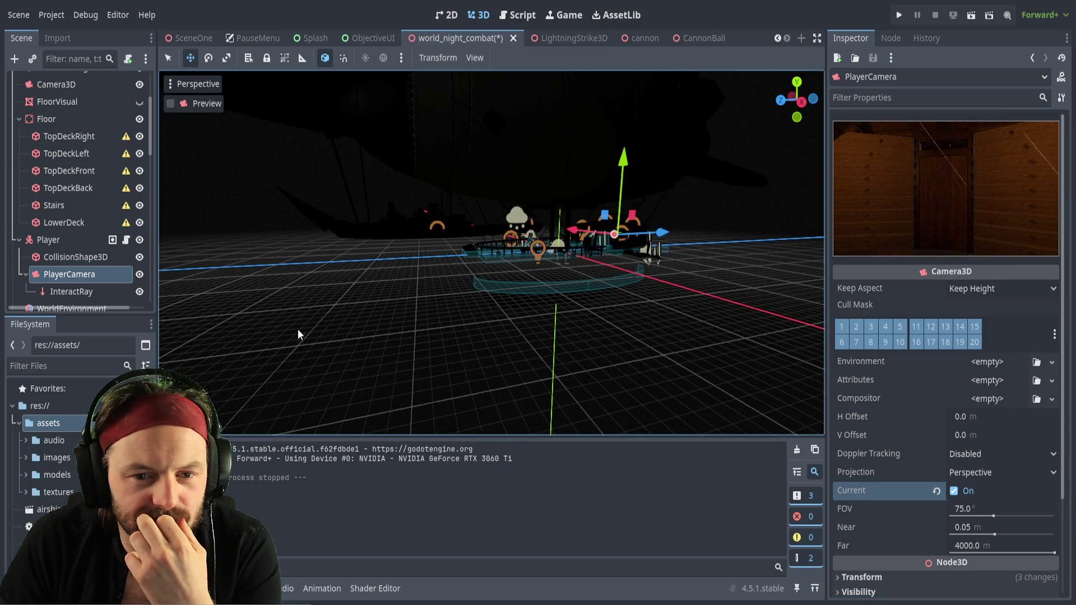
Fly the 3D viewport down close to the deck cannon and its AimCamera
mouse_move(354, 318)
left_mouse_down()
mouse_move(416, 276)
mouse_move(314, 297)
left_mouse_up()
Nudge the AimCamera along X beside the barrel and widen its FOV to 96.8°
left_click(579, 244)
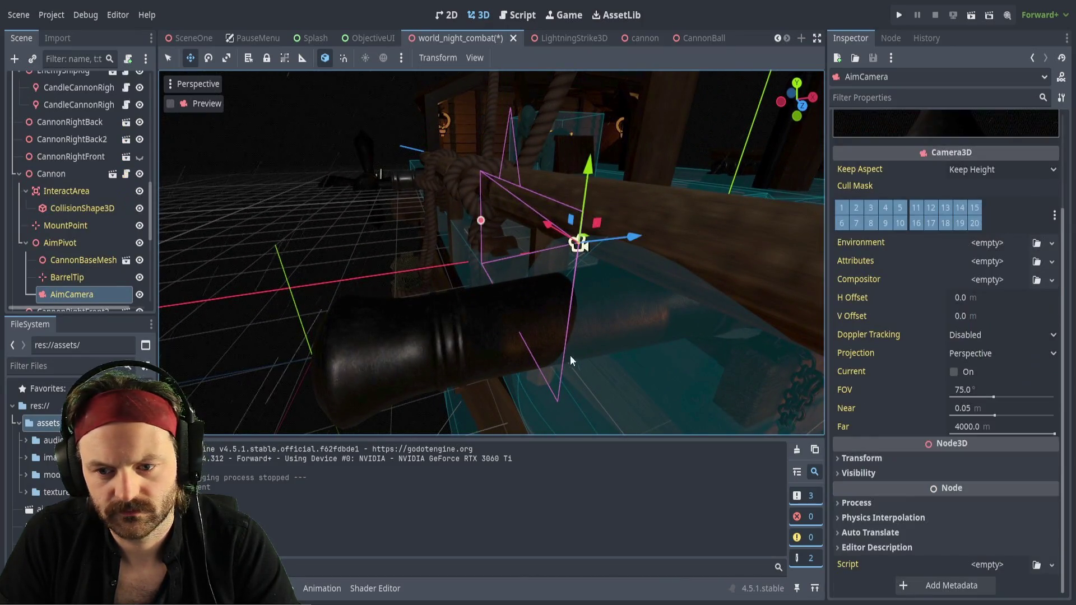
left_click_drag(640, 236, 623, 240)
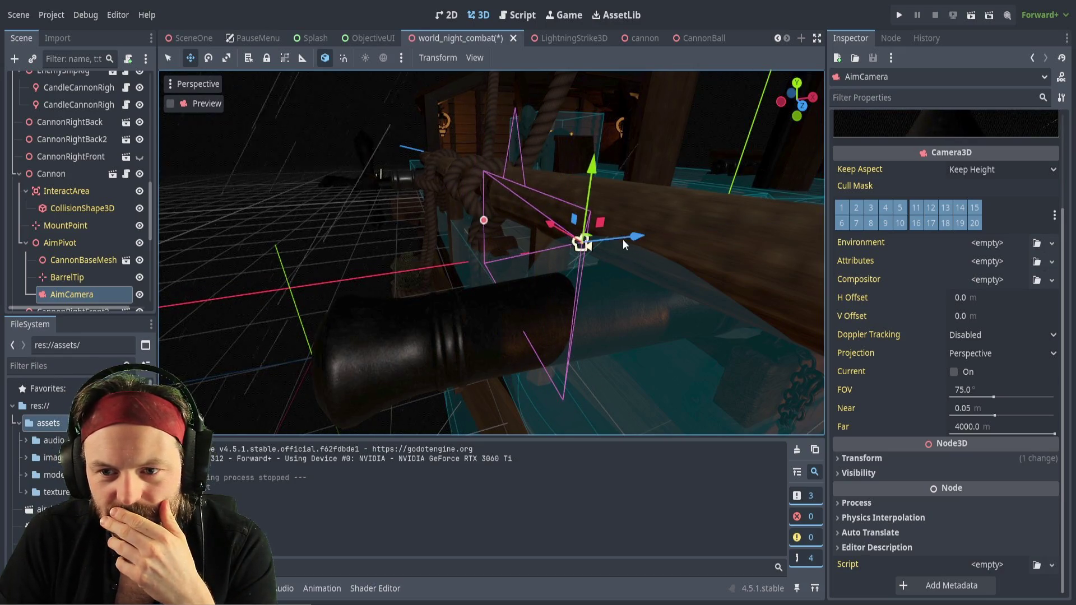
left_click(620, 239)
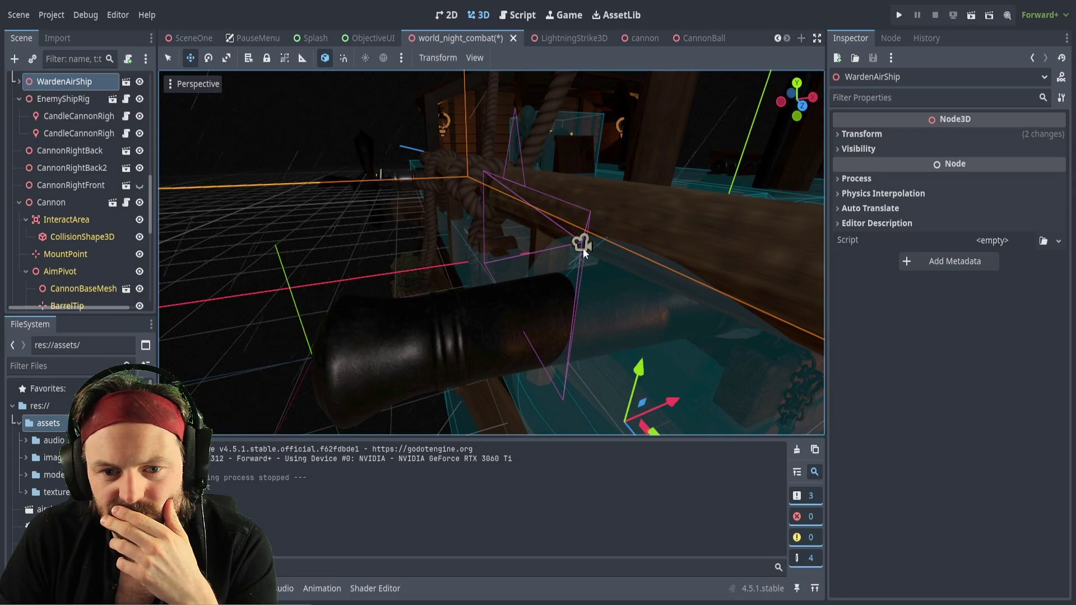
left_click(582, 246)
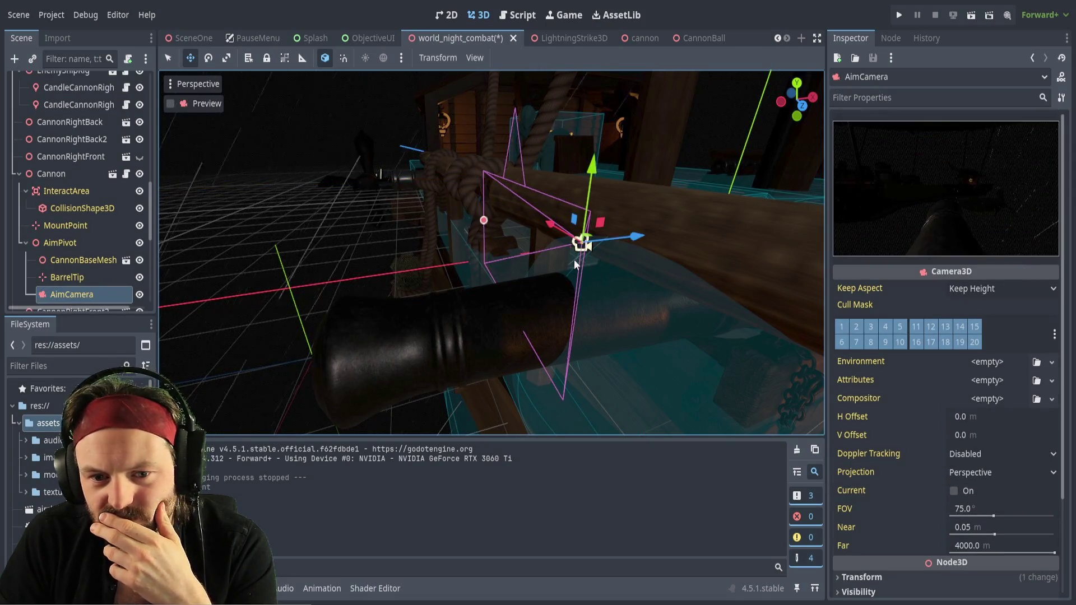
mouse_move(634, 237)
left_mouse_down()
mouse_move(649, 235)
mouse_move(634, 237)
left_mouse_up()
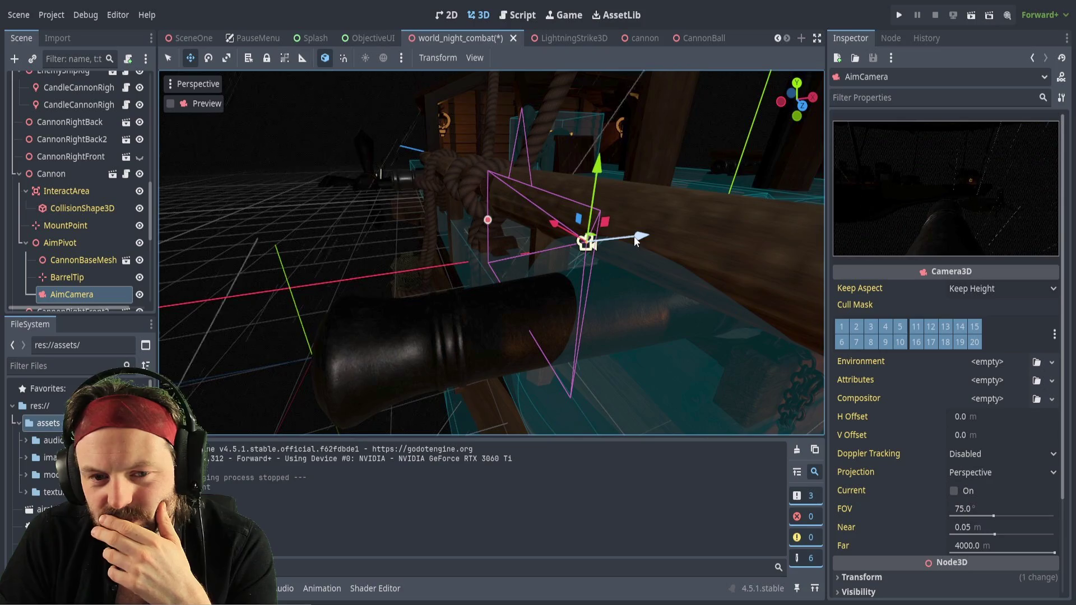
left_click_drag(634, 237, 634, 237)
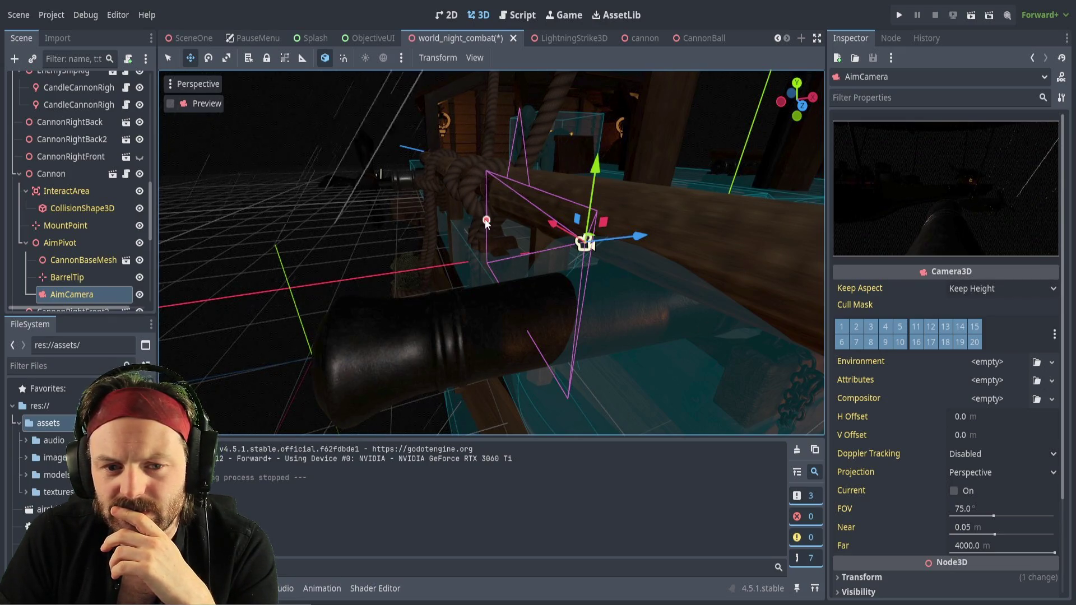
mouse_move(485, 223)
left_mouse_down()
mouse_move(466, 207)
mouse_move(371, 206)
mouse_move(523, 208)
mouse_move(454, 215)
left_mouse_up()
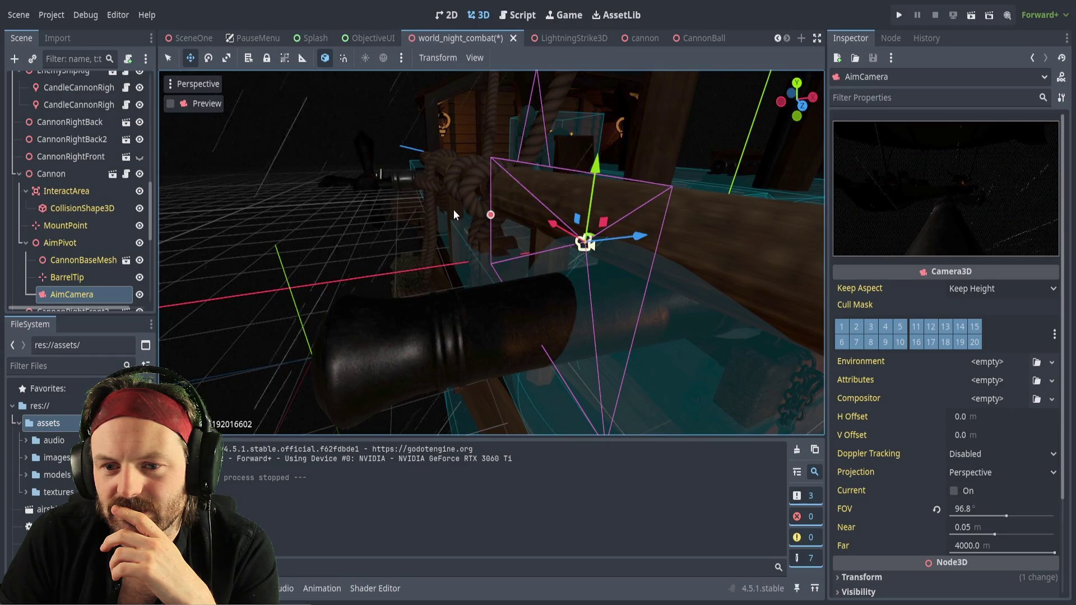
left_click_drag(454, 215, 436, 211)
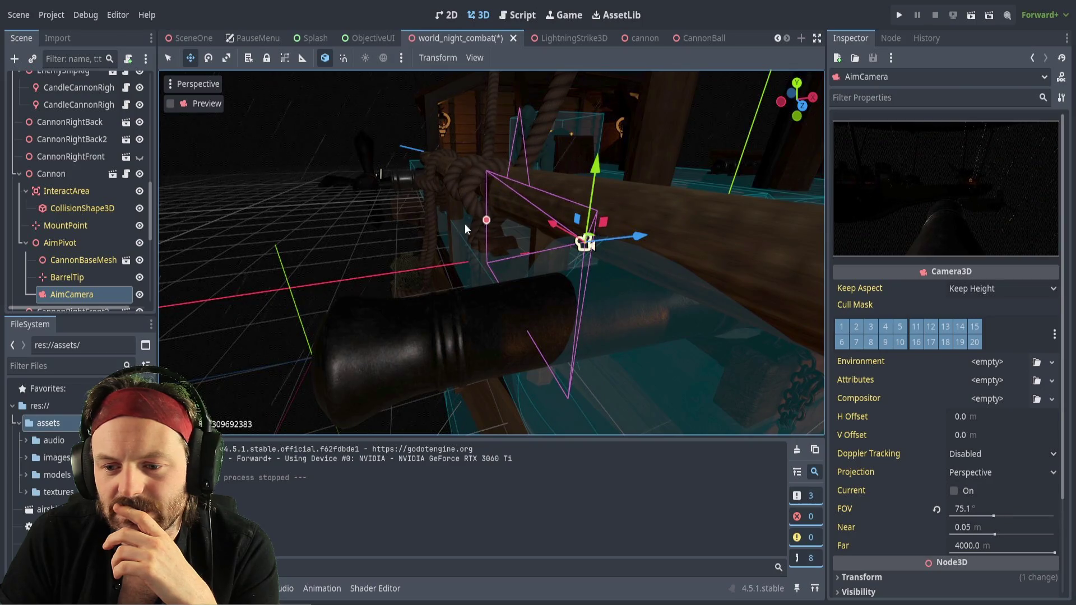
left_click(936, 510)
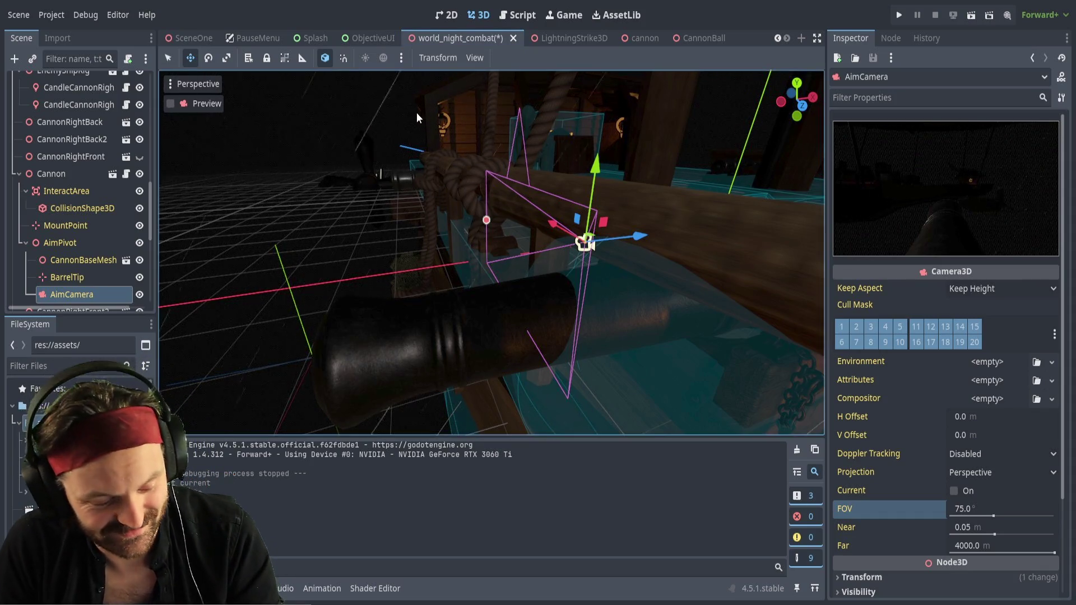
key("ctrl+s")
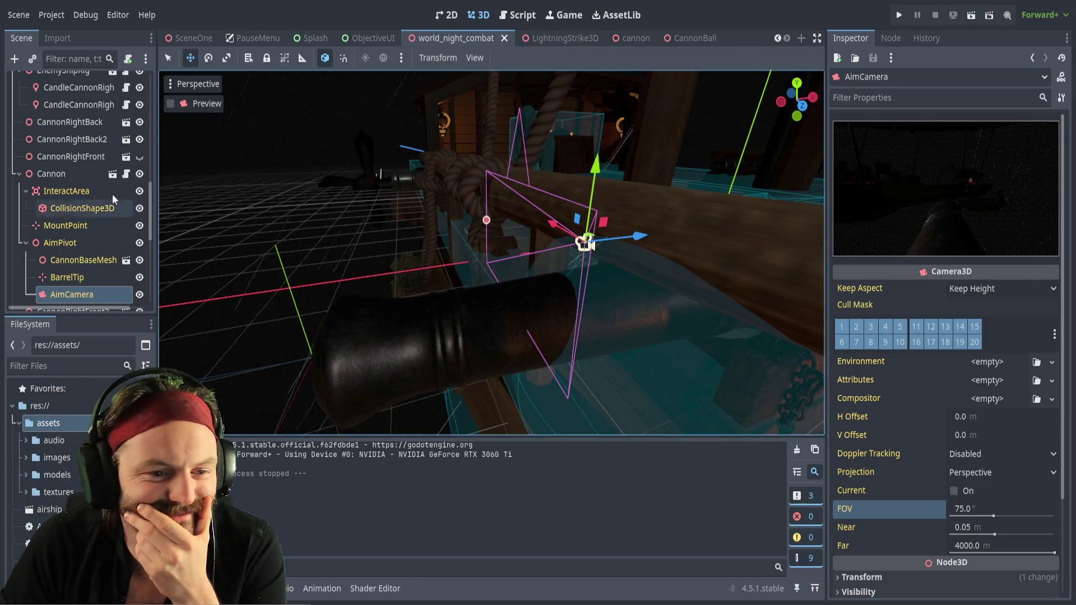
Open the cannon scene, whose Cannon script uses Zoom FOV 38.0 and Normal FOV 65.0
scroll(99, 272, "down", 5)
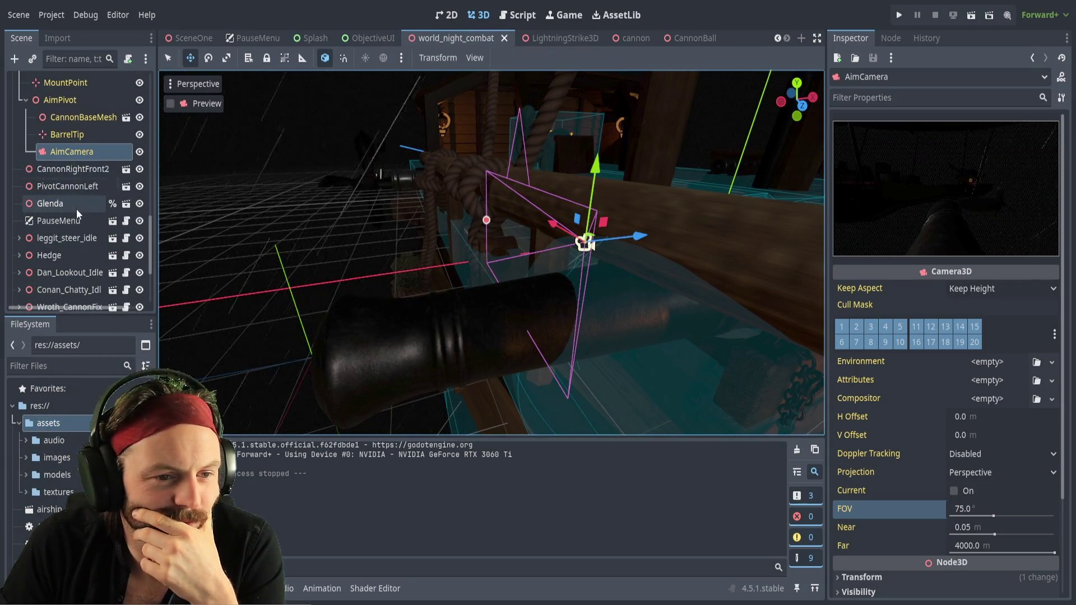
scroll(75, 209, "up", 6)
scroll(82, 212, "up", 10)
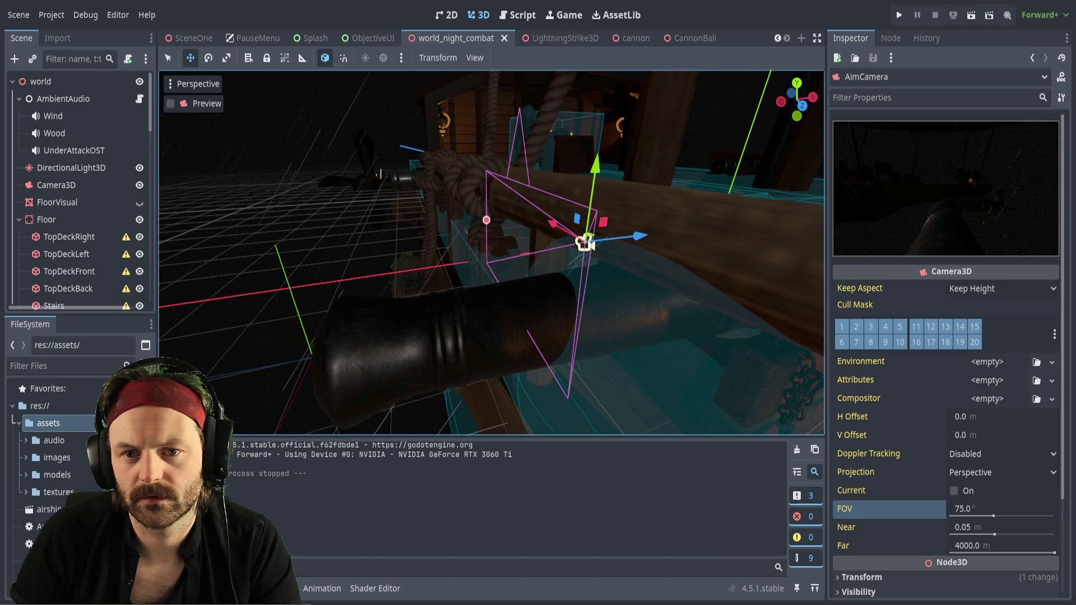
left_click(622, 38)
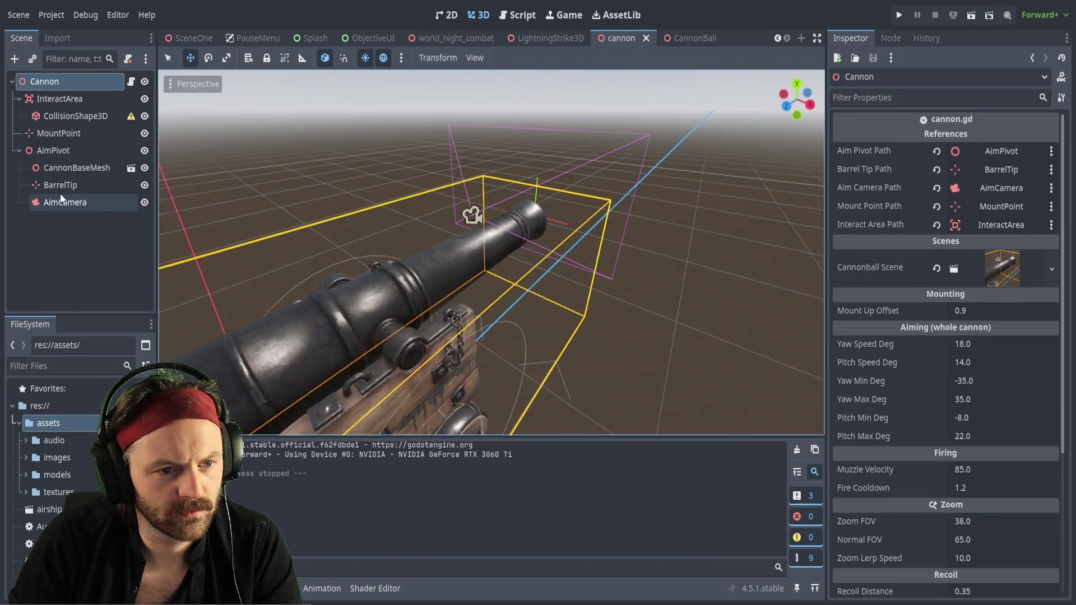
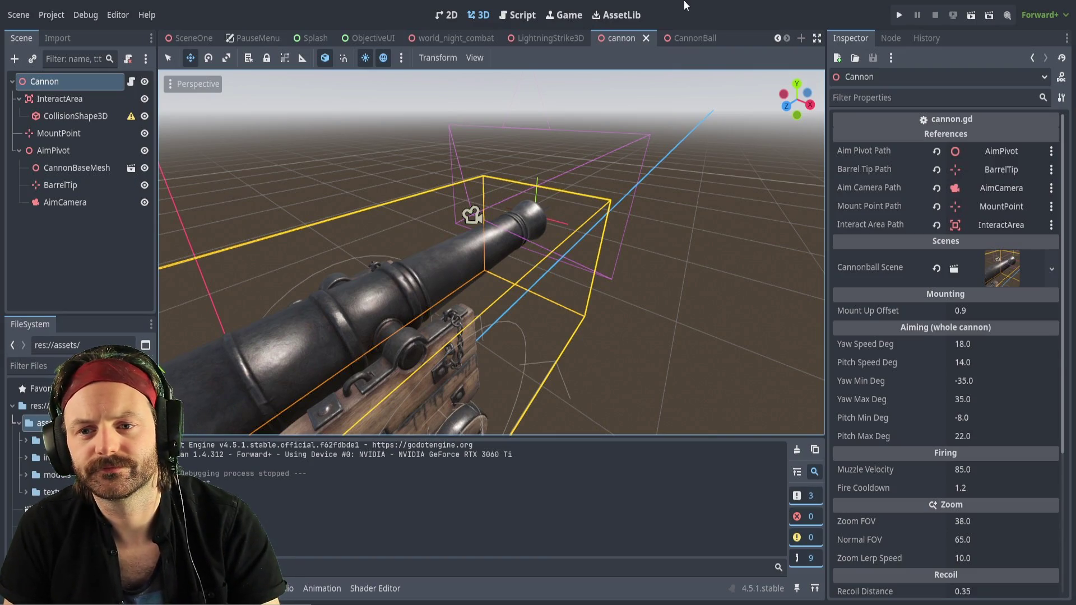
Run the project with F5 to test the cannon's new Dismount Grace Time
key("F5")
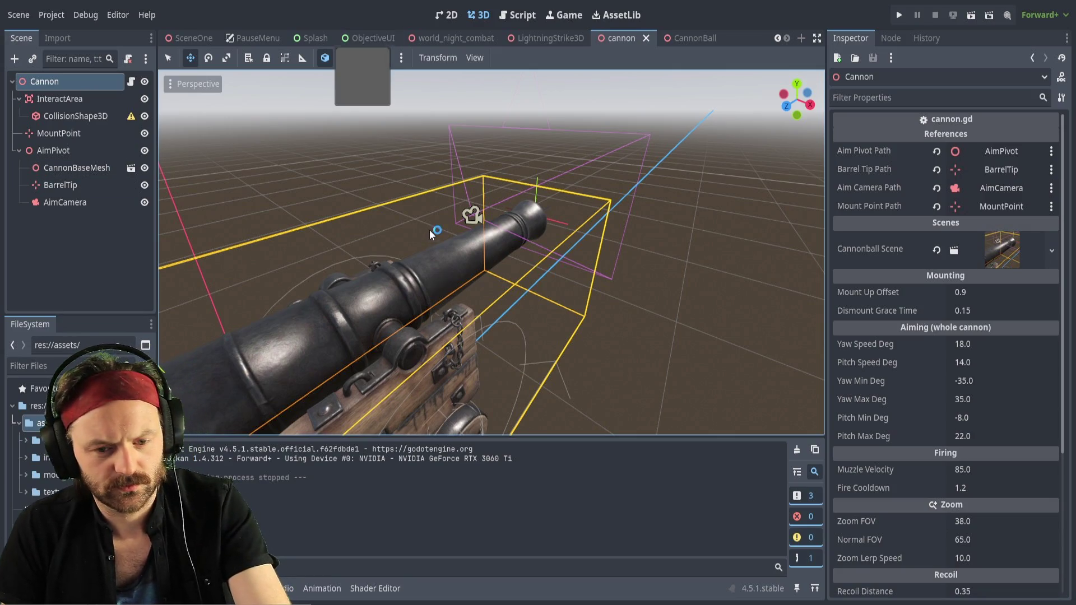
Run the current scene, then switch to world_night_combat and run it again
key("F6")
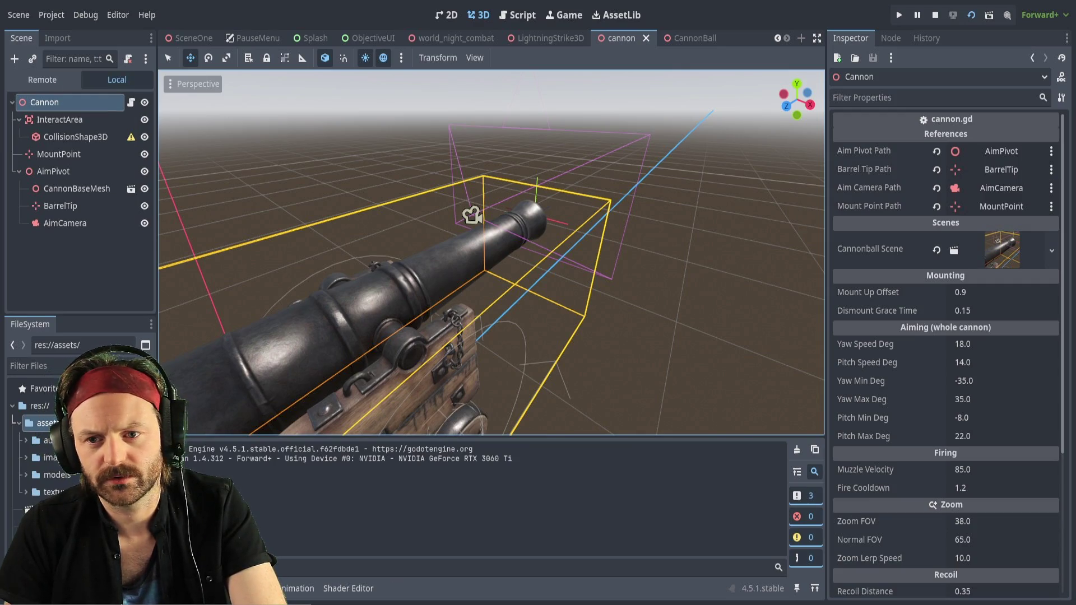
left_click(465, 37)
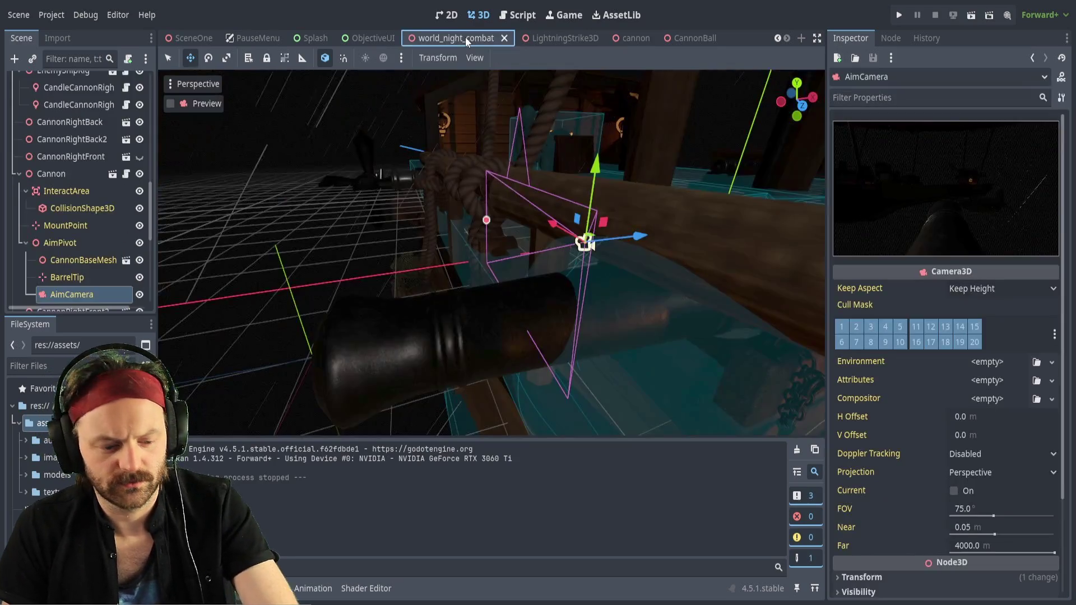
key("F6")
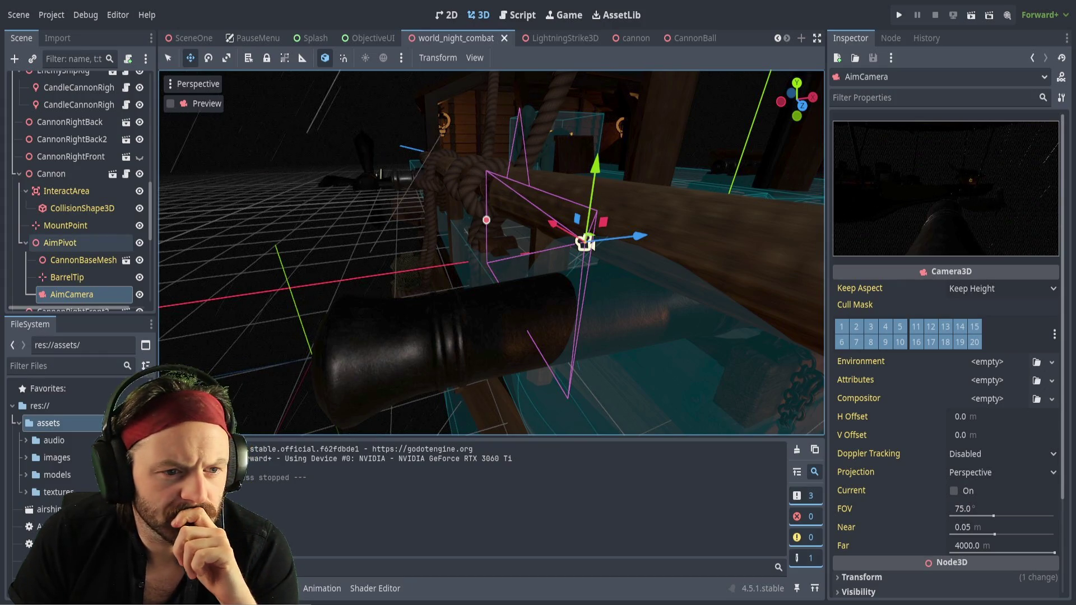
scroll(79, 202, "down", 3)
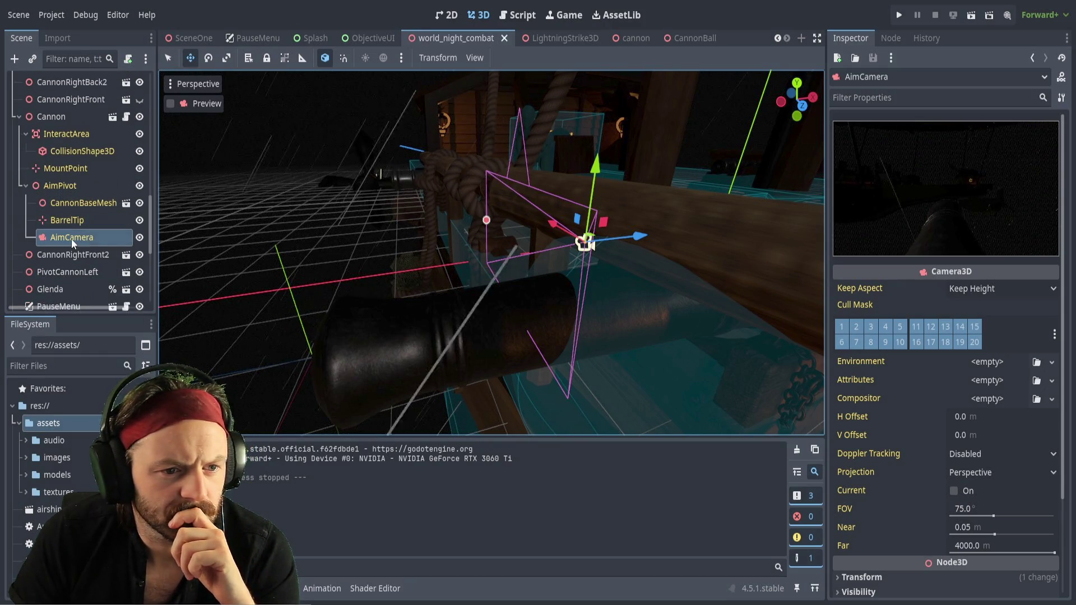
left_click_drag(496, 247, 521, 252)
left_click_drag(617, 255, 538, 241)
left_click_drag(470, 101, 438, 112)
left_click_drag(504, 247, 510, 244)
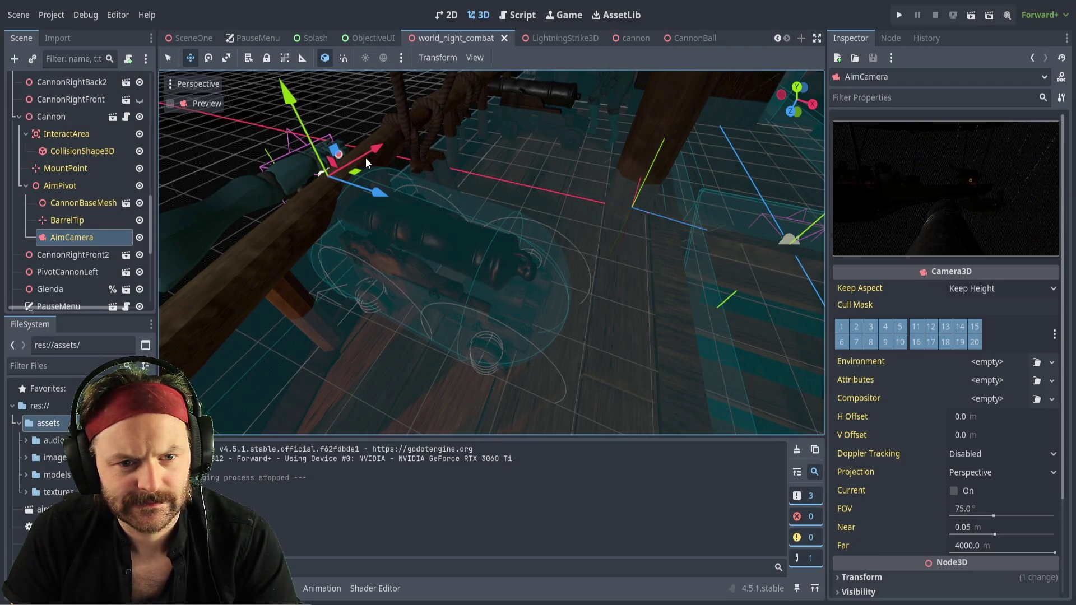
left_click_drag(372, 194, 379, 197)
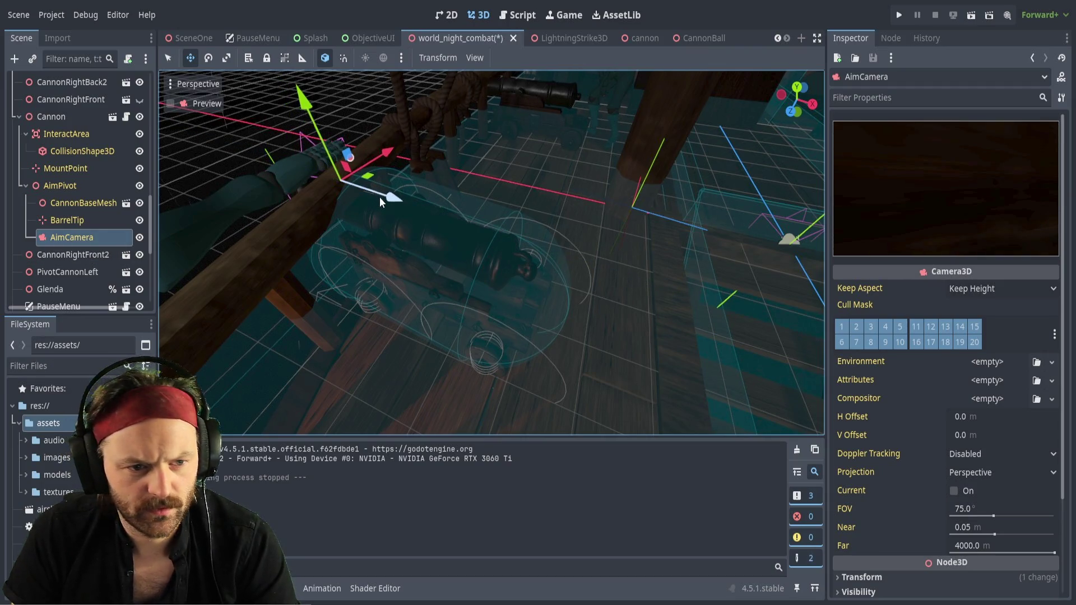
key("ctrl+z")
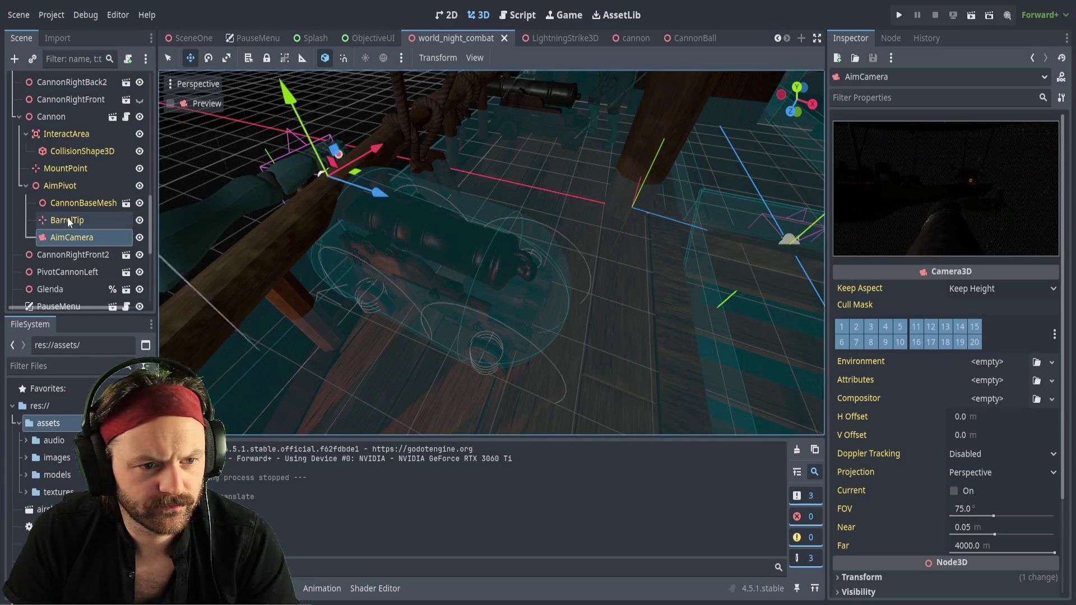
left_click(67, 205)
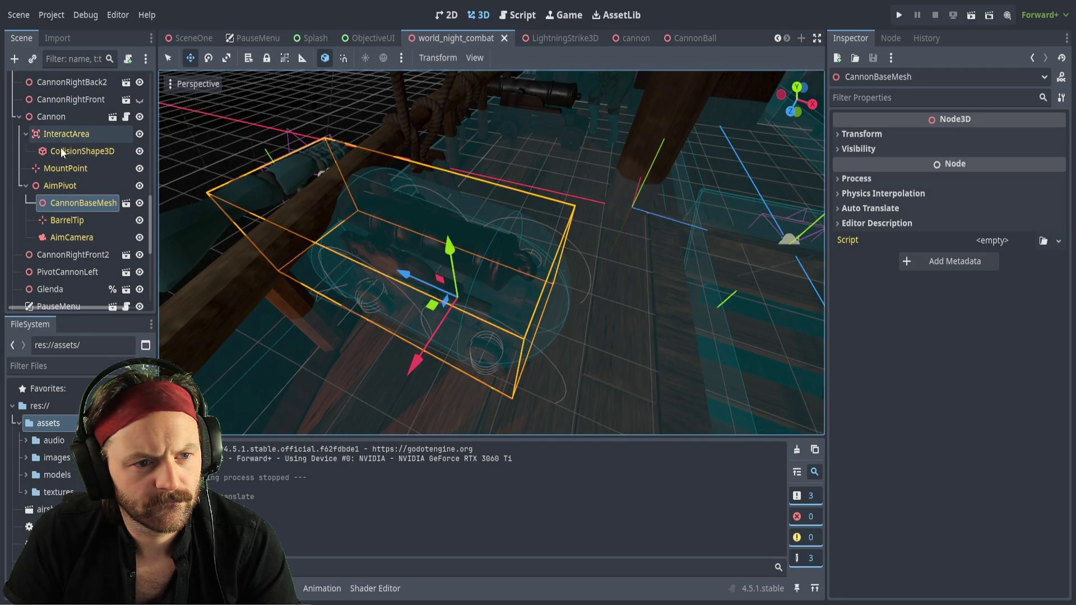
left_click_drag(404, 274, 263, 268)
key("ctrl+z")
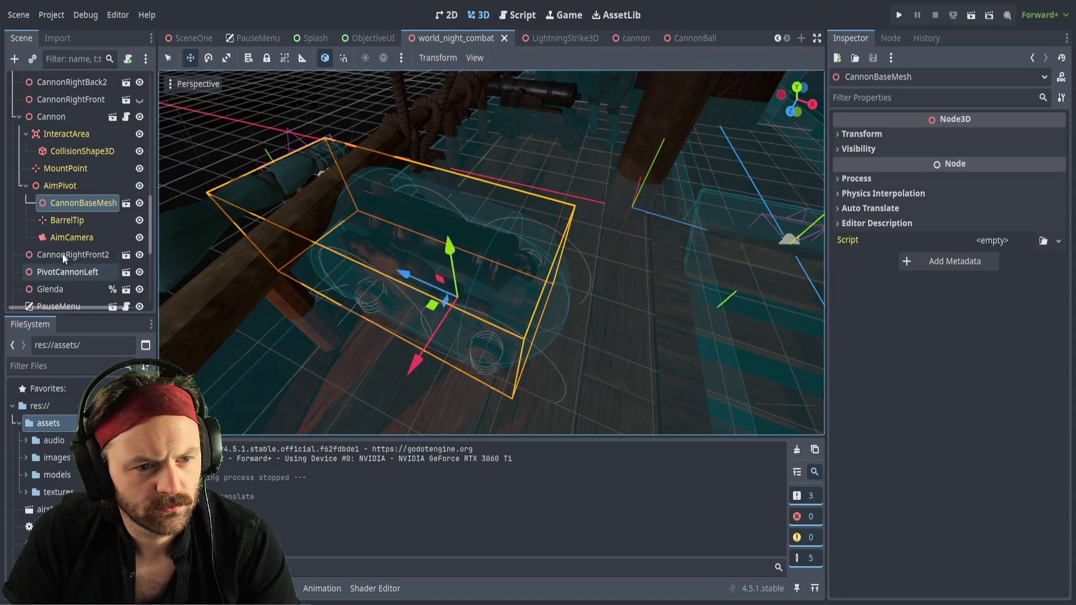
left_click(79, 222)
key("f")
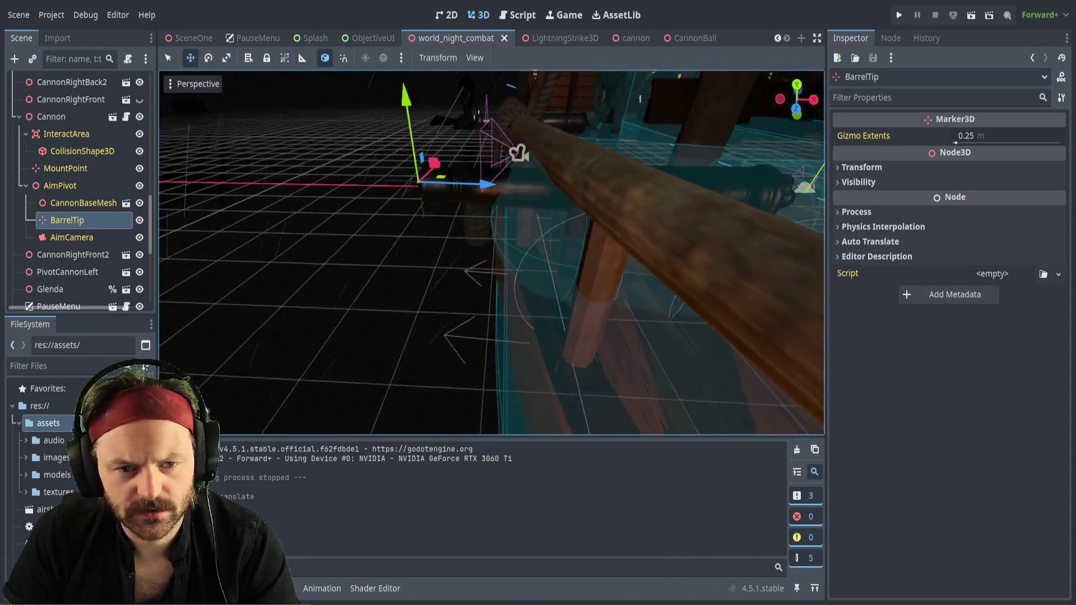
left_click(72, 149)
Enlarge the cannon's interaction capsule toward the barrel and the opposite side, then save
key("f")
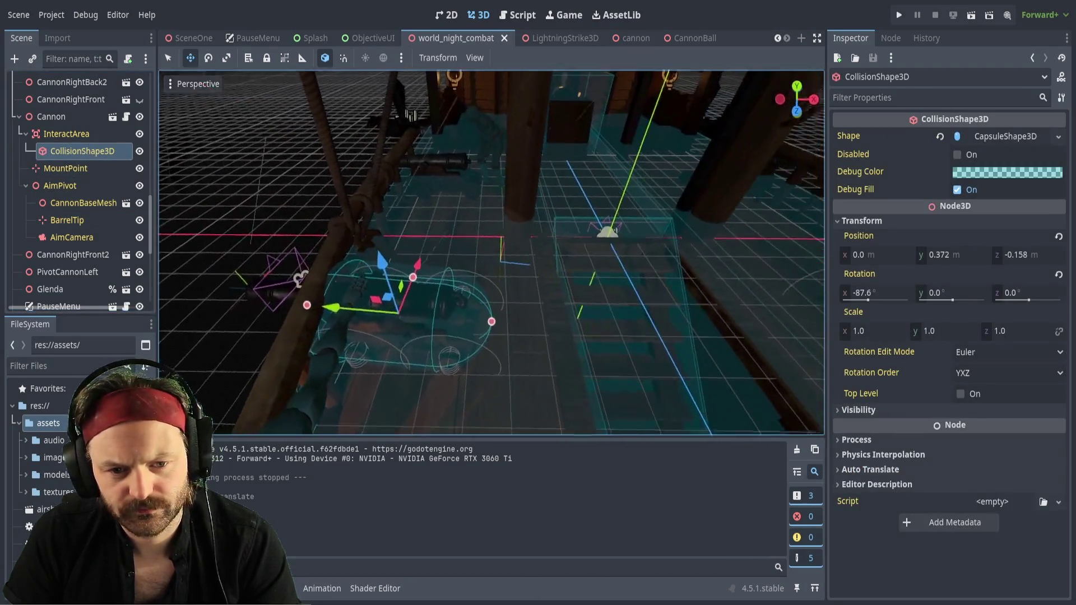
left_click_drag(443, 191, 451, 181)
left_click_drag(553, 264, 583, 264)
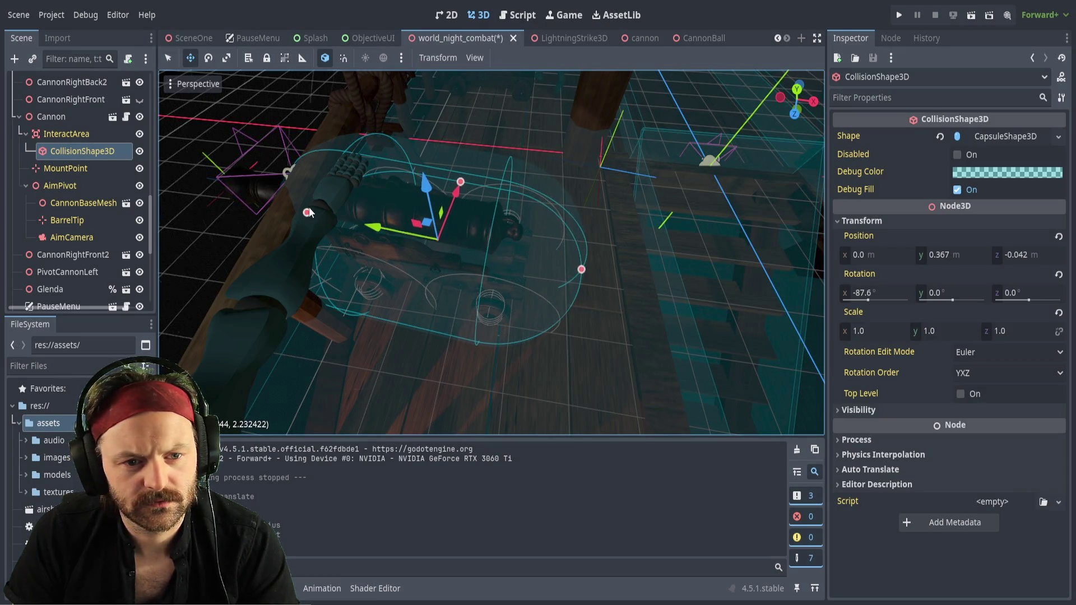
left_click_drag(307, 213, 248, 202)
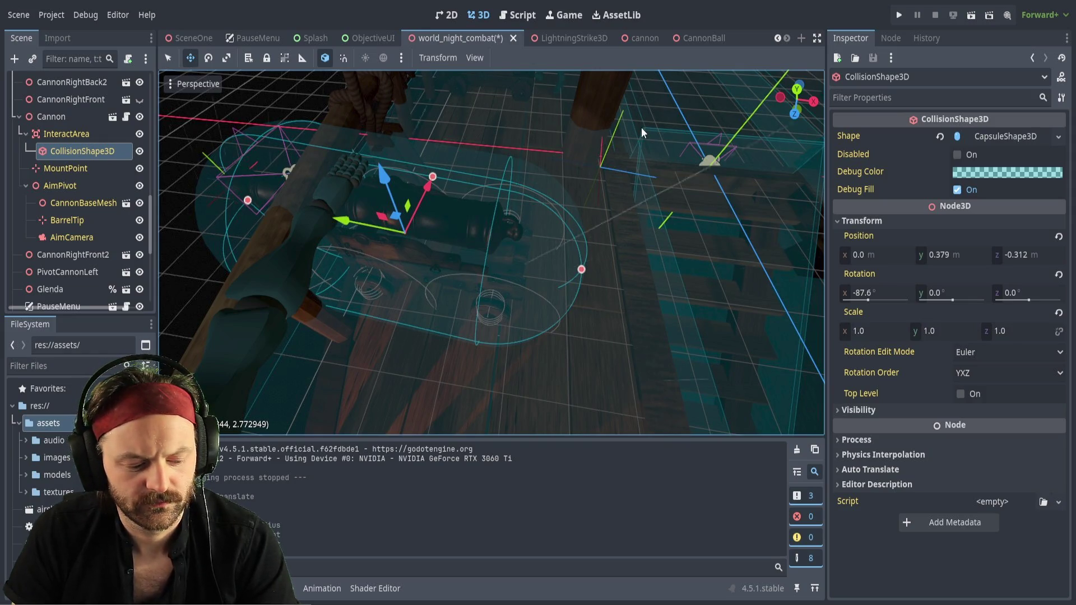
key("ctrl+s")
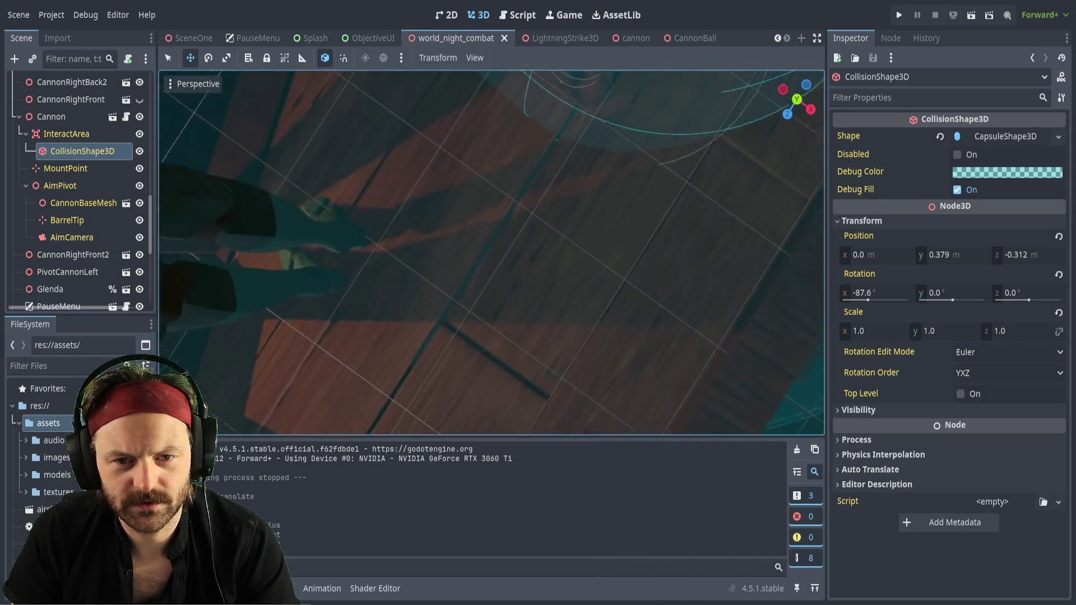
Raise the capsule around the cannon to Y 1.065, Z -0.283, save, and run the scene
key("f")
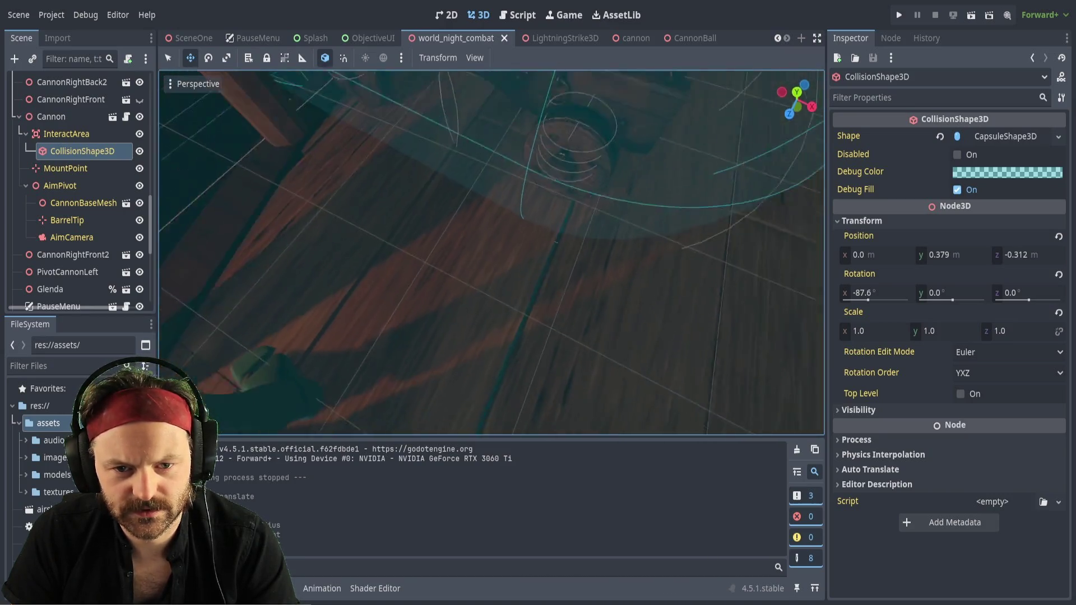
left_click_drag(481, 207, 495, 131)
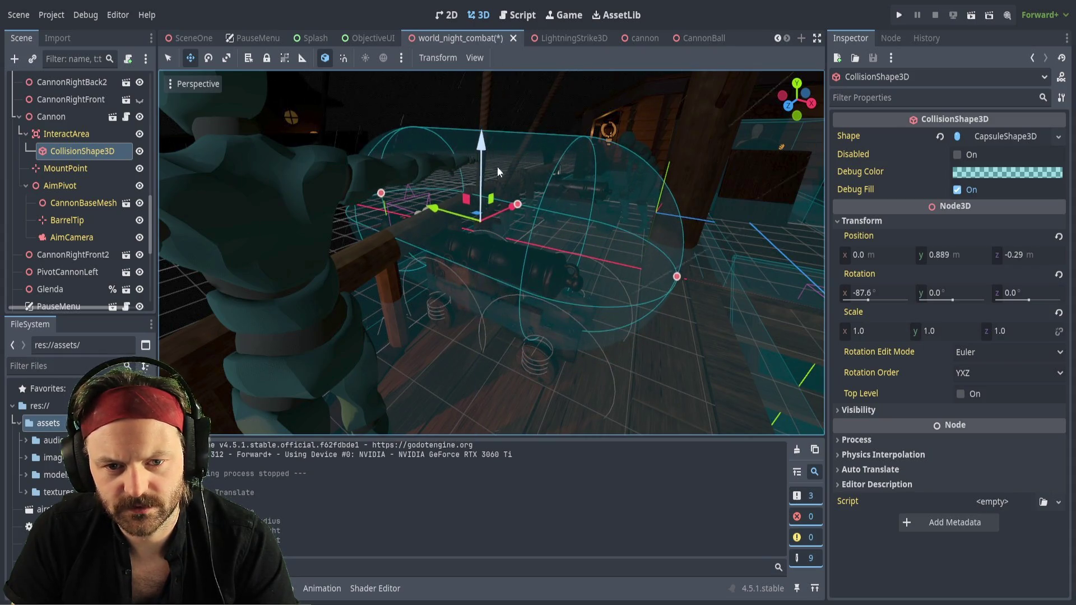
left_click_drag(577, 221, 522, 230)
left_click_drag(472, 179, 472, 210)
scroll(472, 210, "up", 3)
left_click_drag(739, 94, 701, 120)
left_click_drag(499, 168, 509, 116)
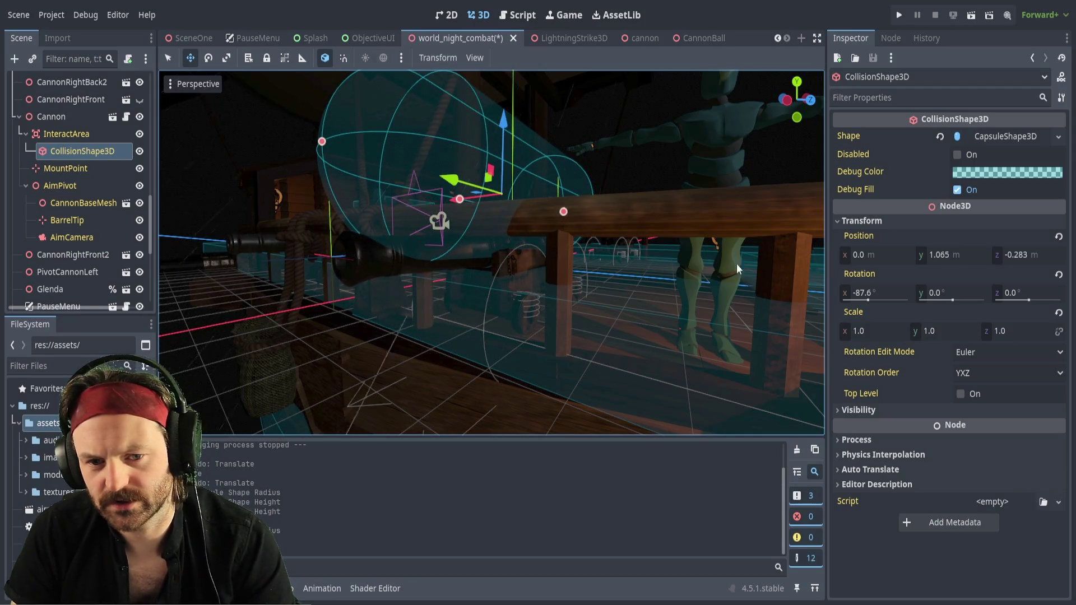
key("ctrl+s")
key("F6")
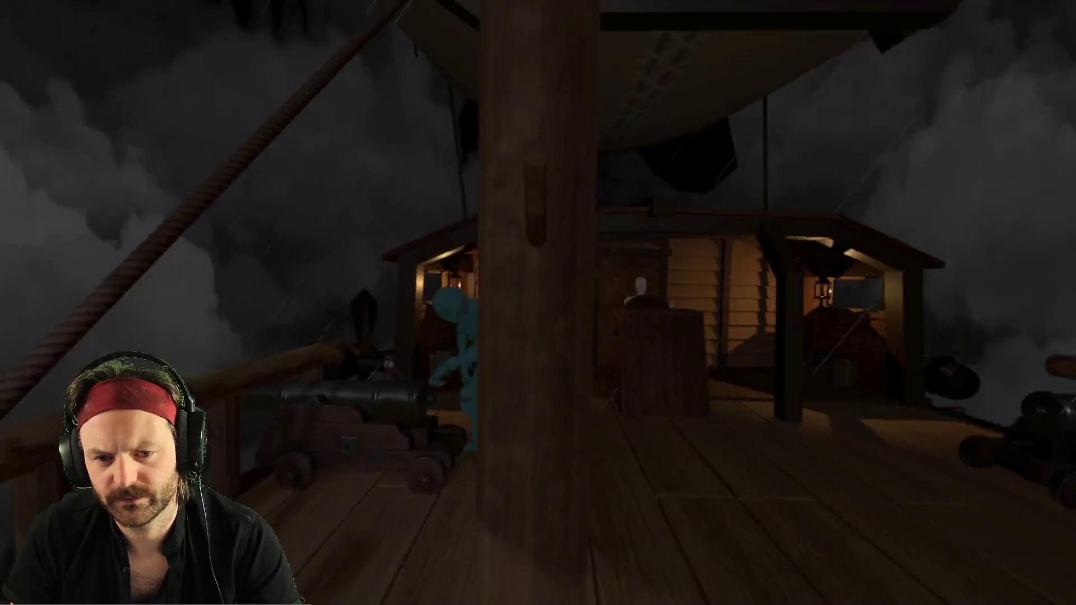
Stop the running test game with F8 to return to the world_night_combat editor
key("F8")
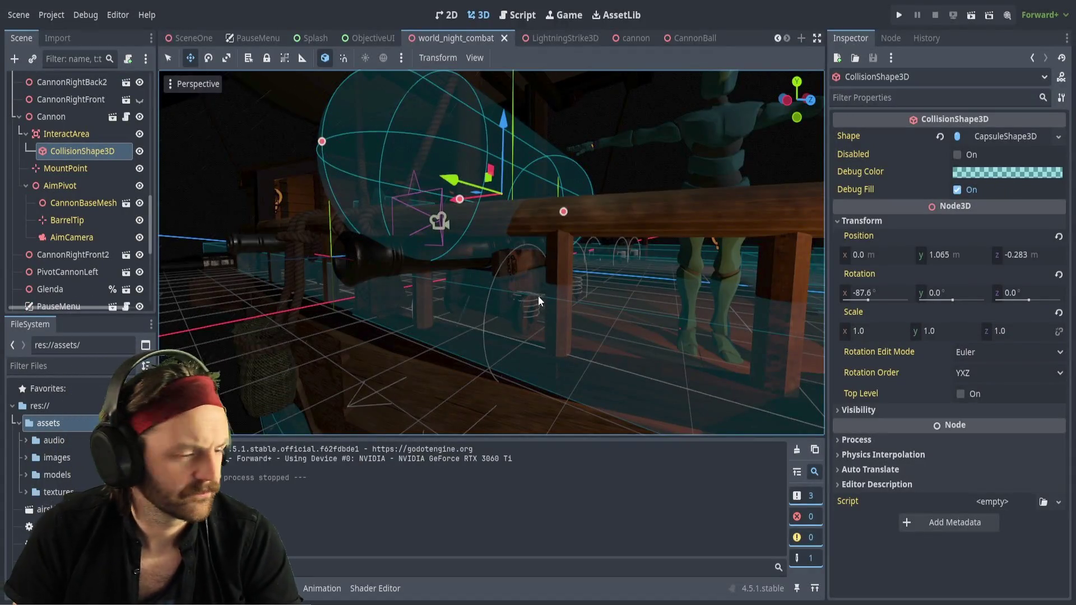
Undo the WardenAirShip's accidental translate and orbit the view across the deck
left_click(480, 228)
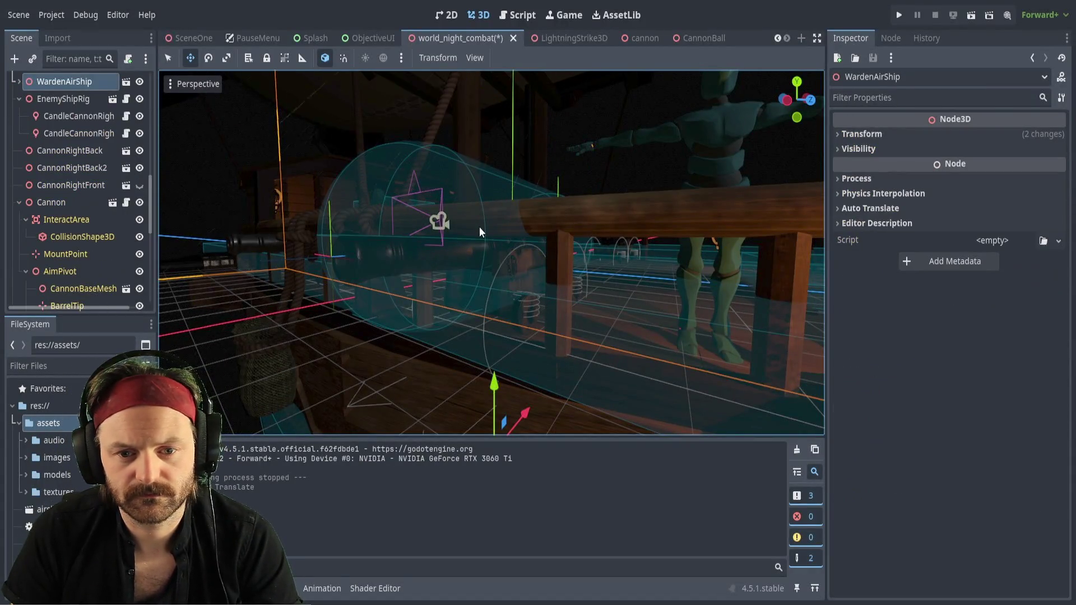
key("ctrl+z")
scroll(424, 214, "down", 5)
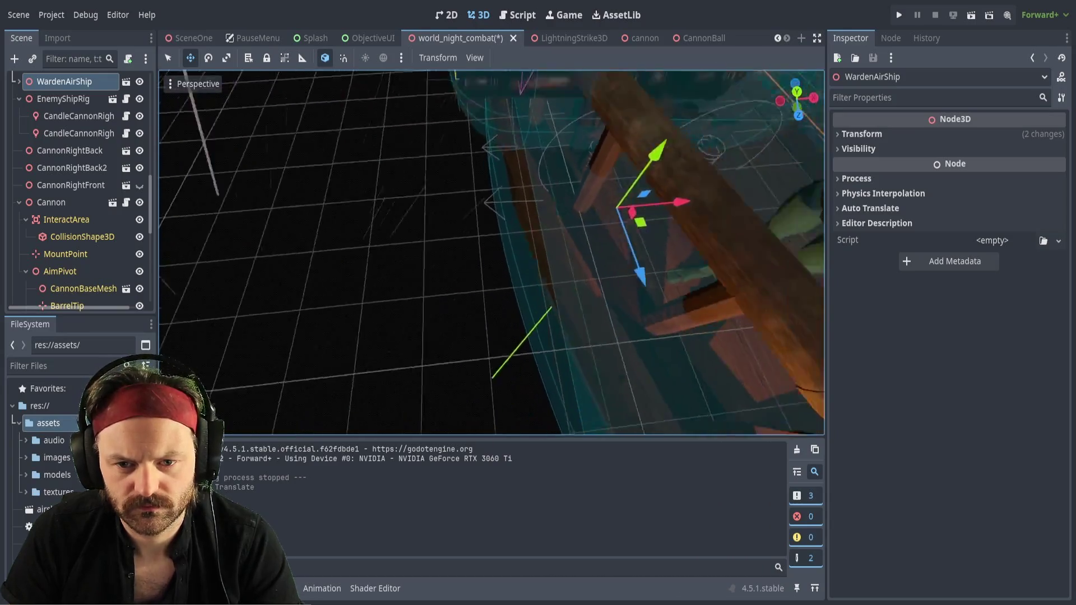
left_click_drag(425, 213, 540, 264)
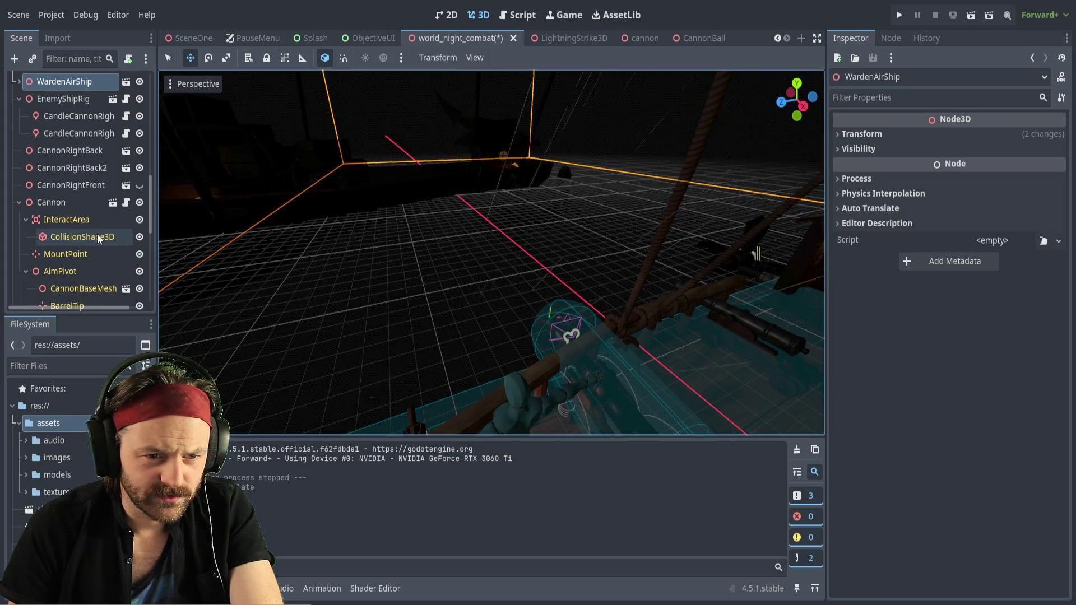
left_click(82, 219)
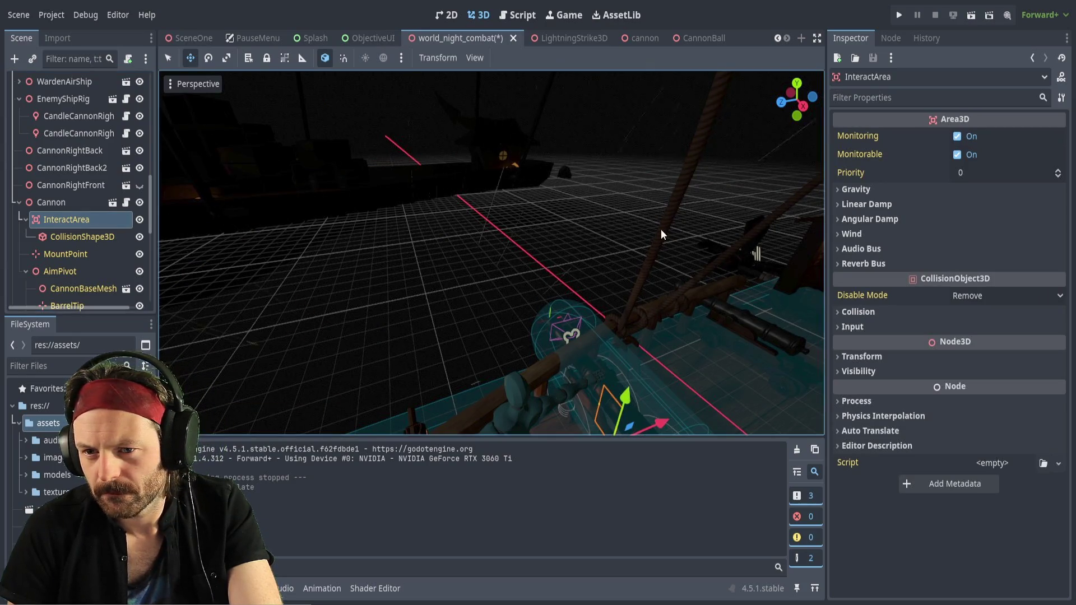
Expand and collapse the InteractArea's Gravity settings in the Inspector
left_click(839, 189)
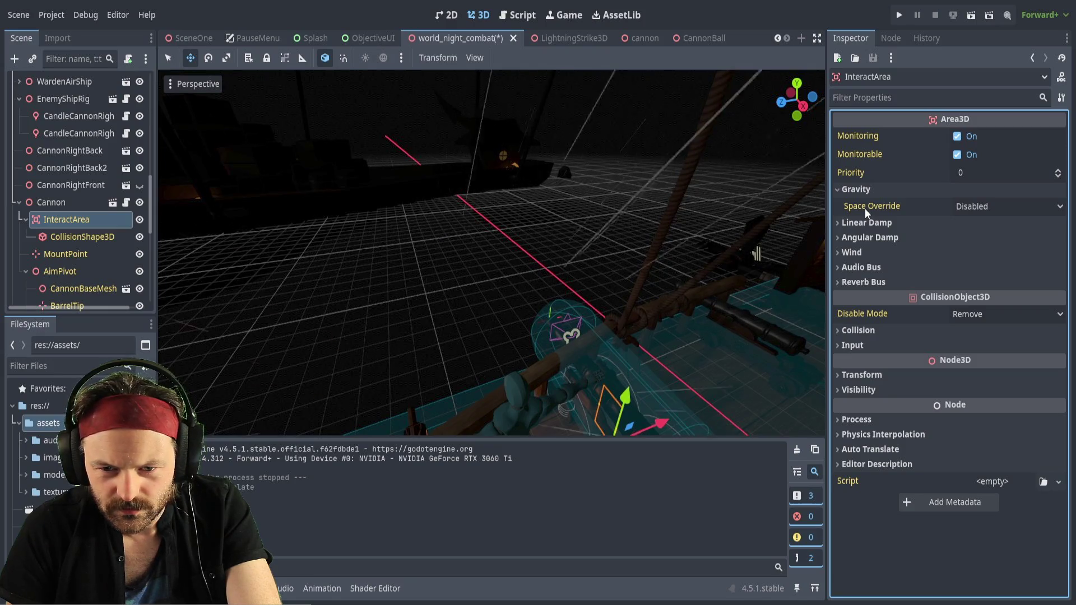
left_click(840, 189)
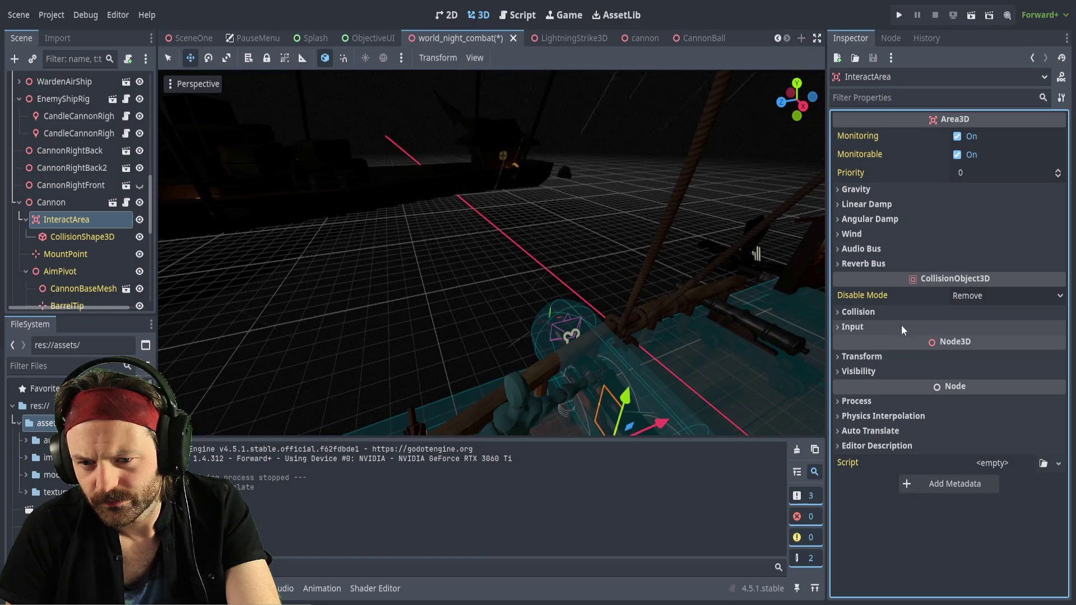
Check the InteractArea's Ray Pickable input setting, then select and frame the MountPoint marker
left_click(853, 327)
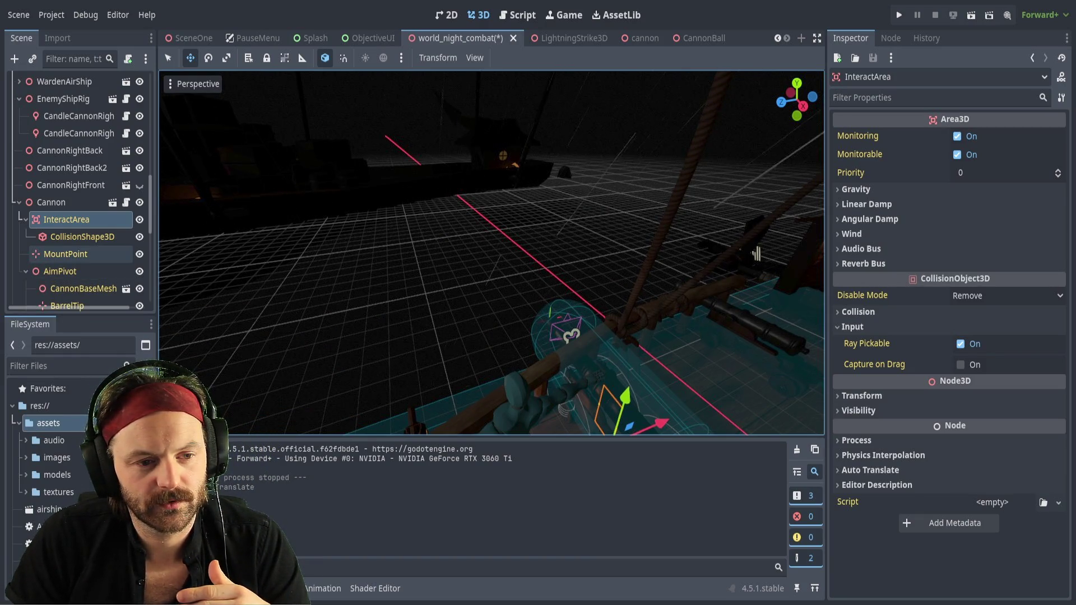
left_click(66, 254)
key("f")
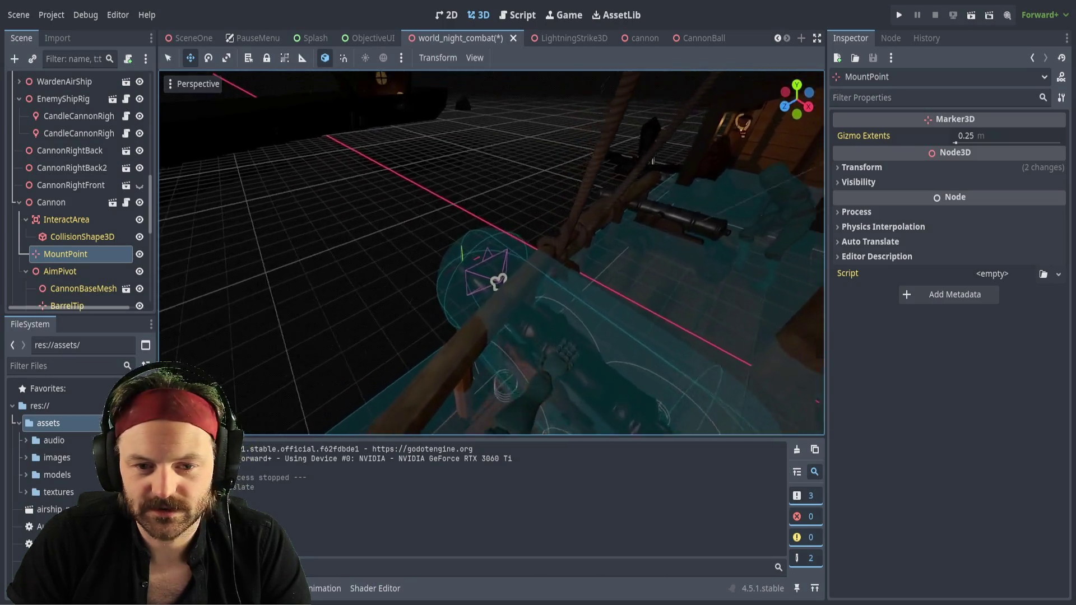
Select the cannon's AimCamera in the viewport to show its Camera3D properties and preview
left_click(624, 321)
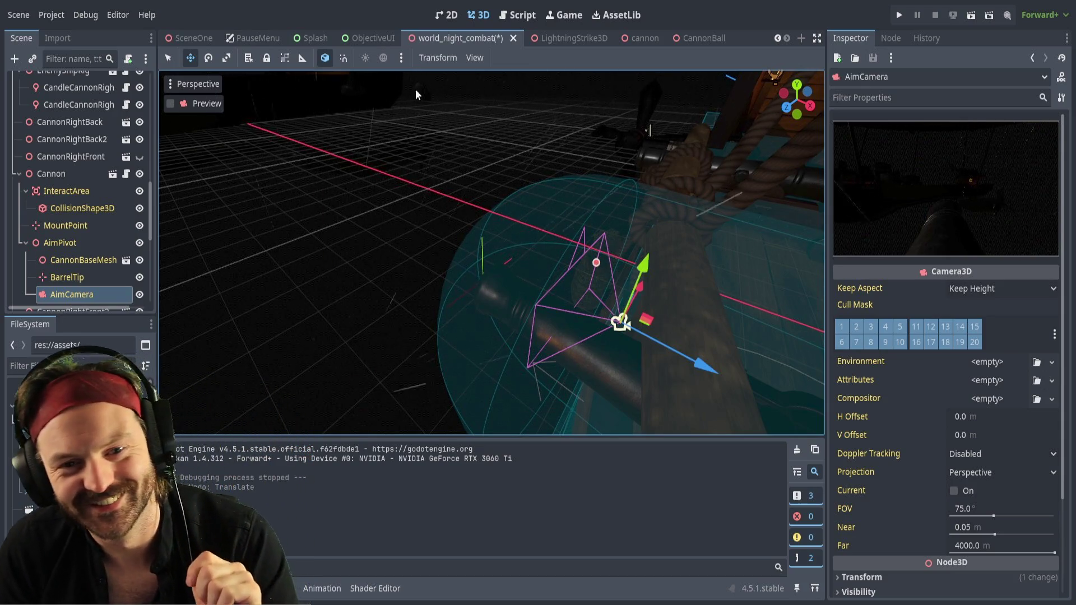
left_click(520, 16)
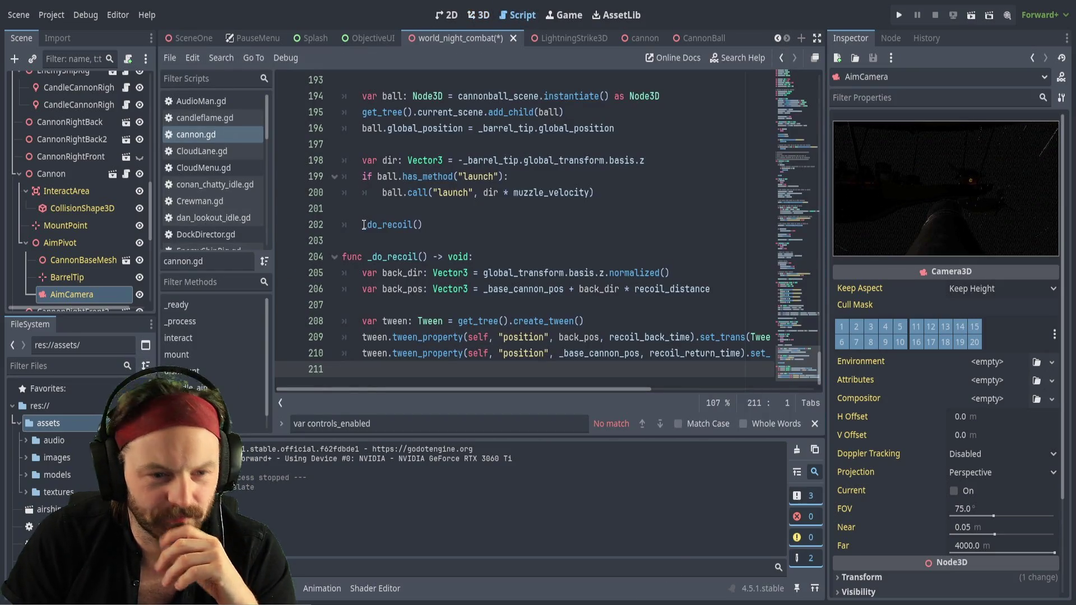
Open player_storm.gd, save the scene and scripts, and run the game with F5
scroll(206, 203, "down", 5)
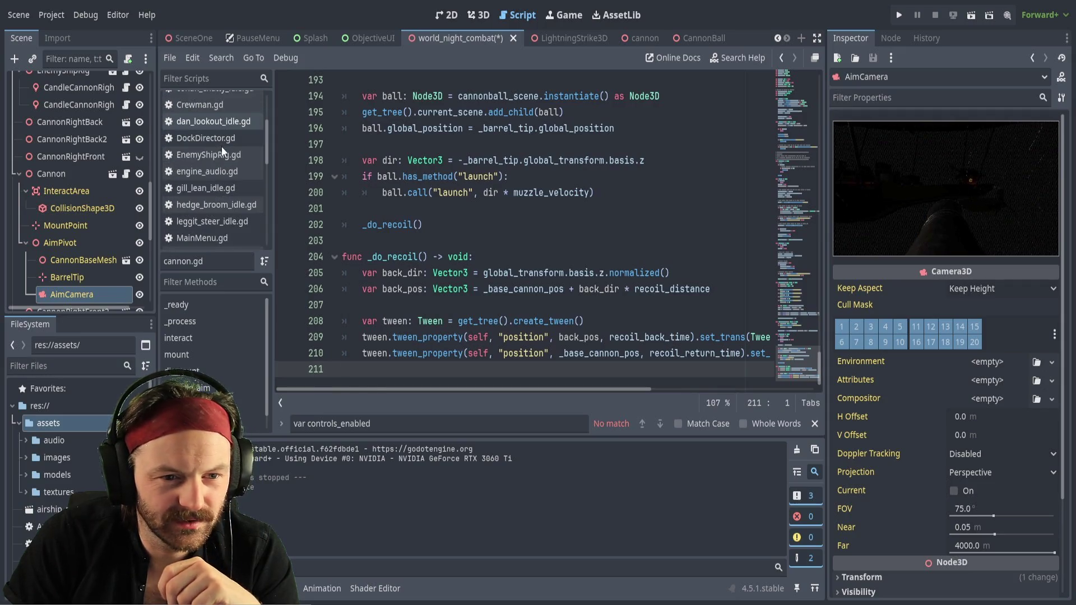
scroll(221, 163, "down", 4)
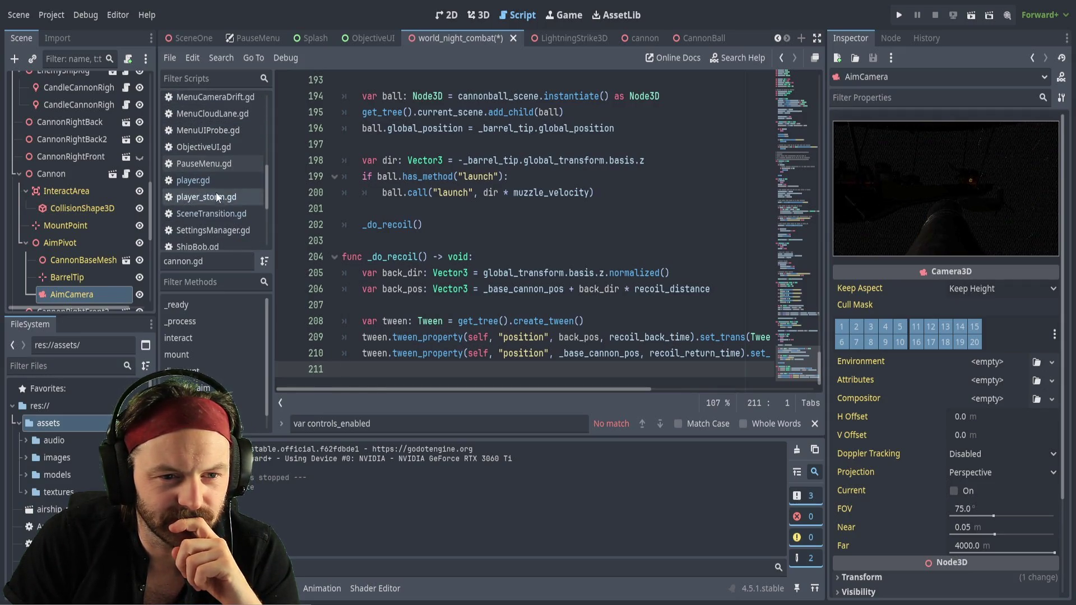
left_click(209, 199)
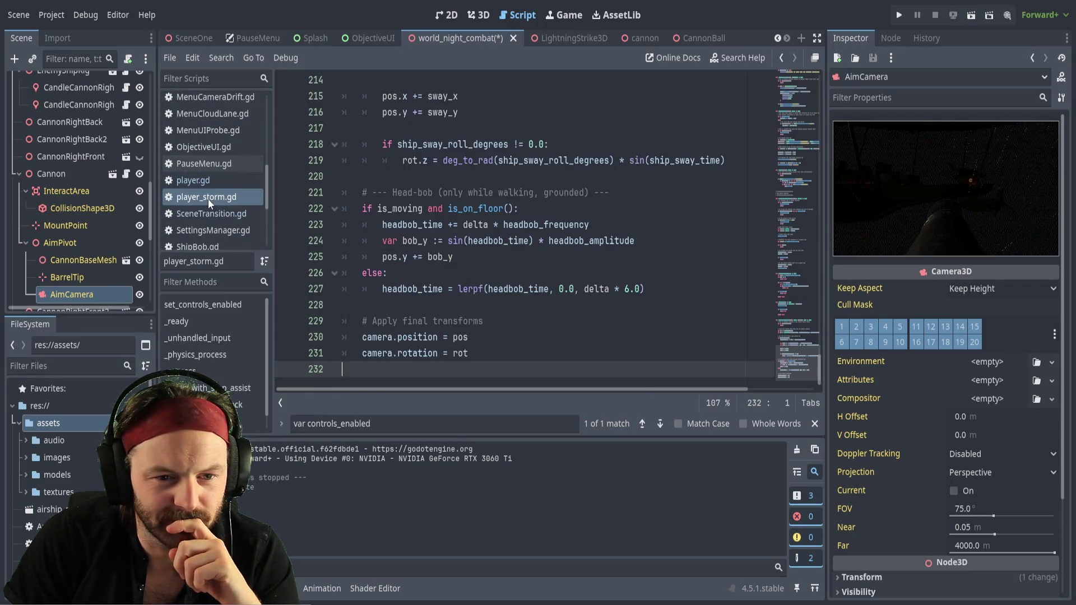
left_click(494, 357)
key("ctrl+z")
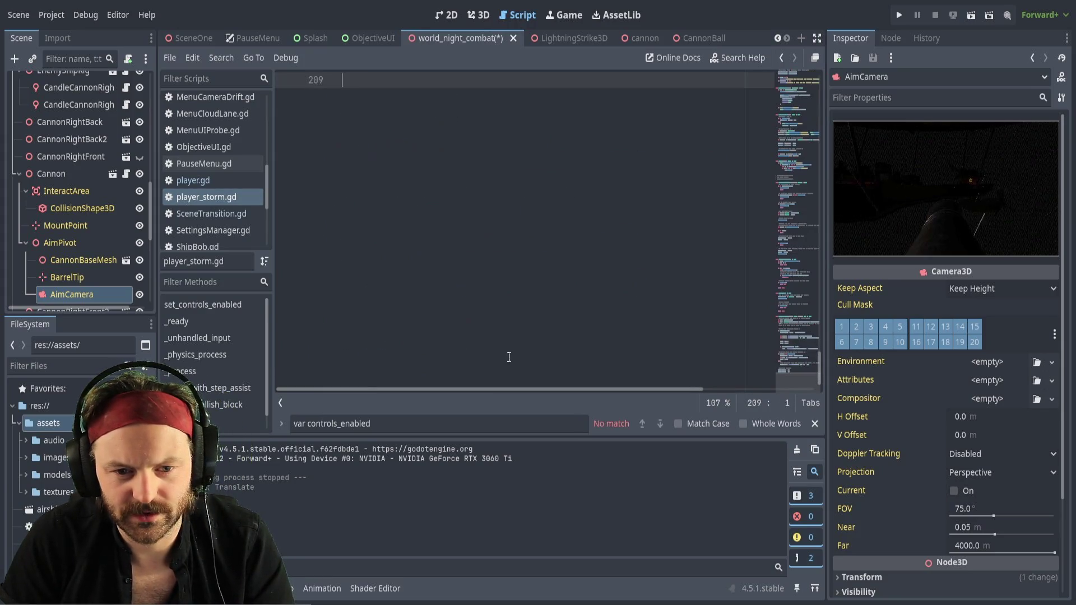
key("ctrl+s")
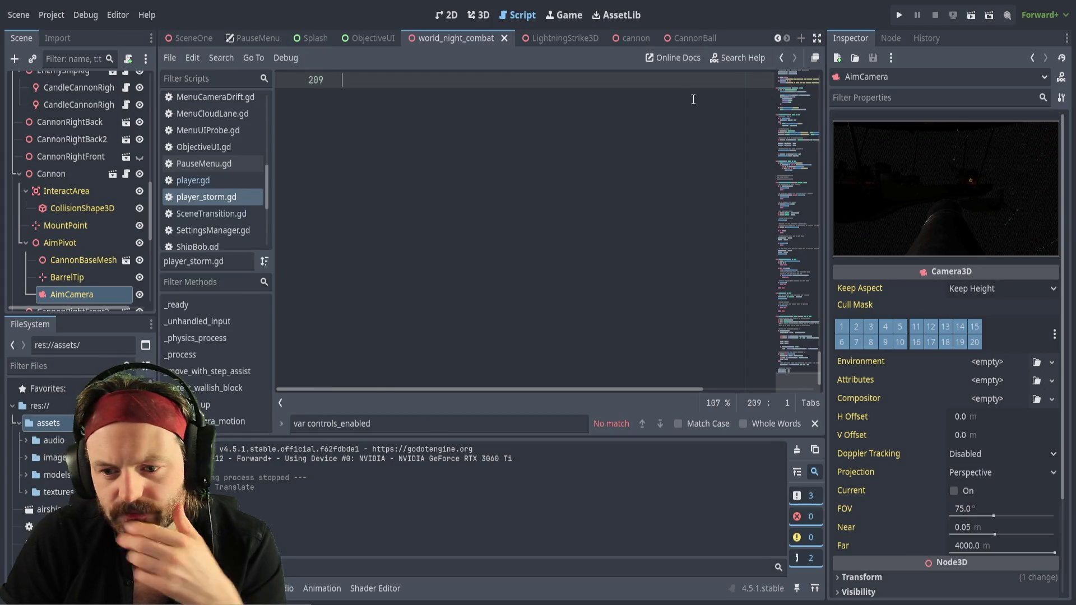
key("F5")
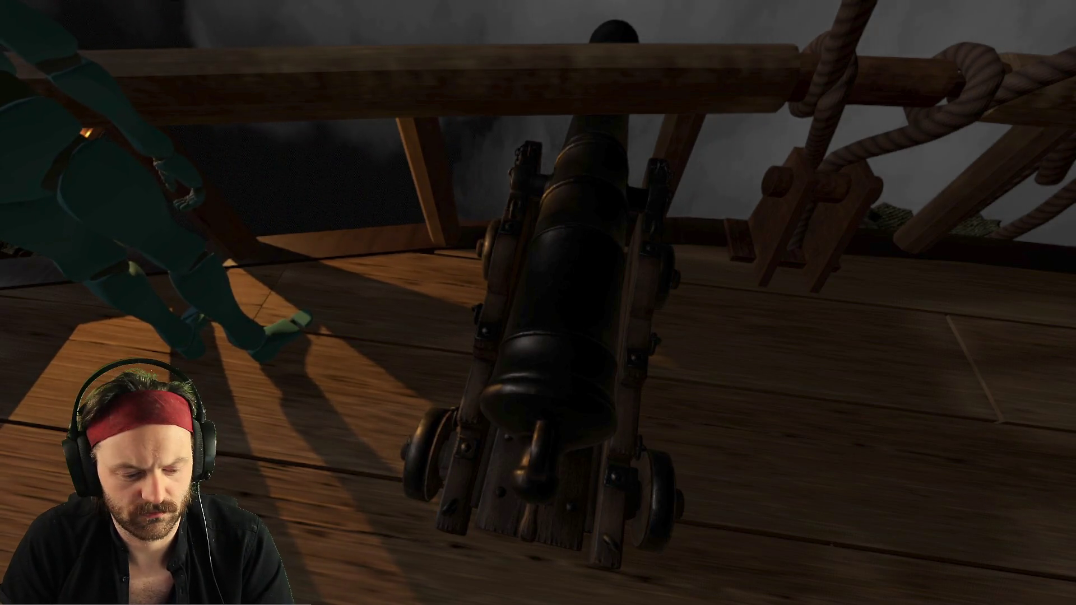
Stop the running game with F8 and return to cannon.gd in the script editor
key("F8")
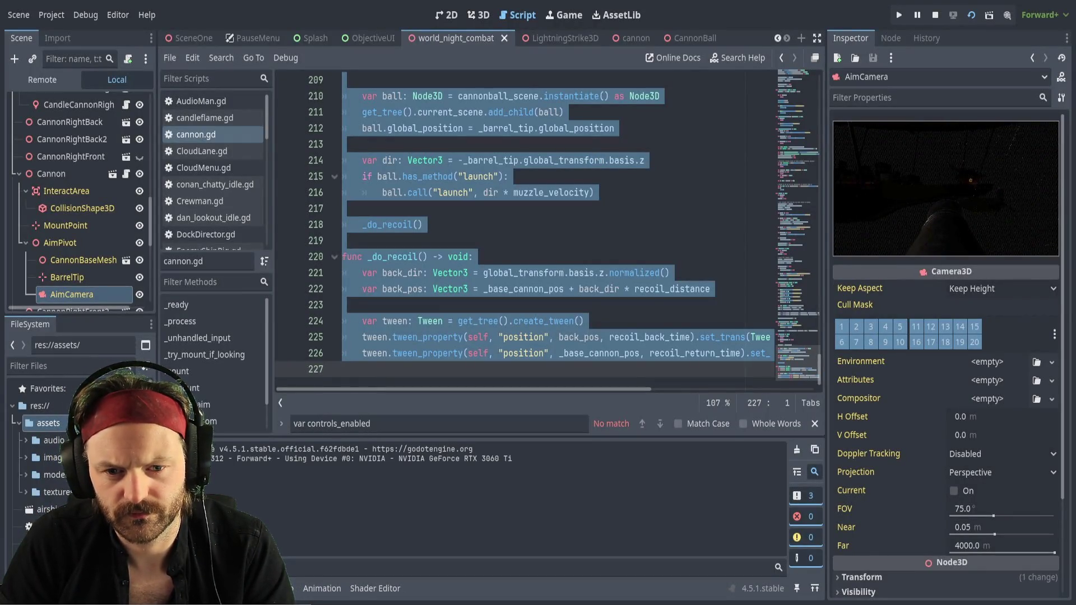
key("F5")
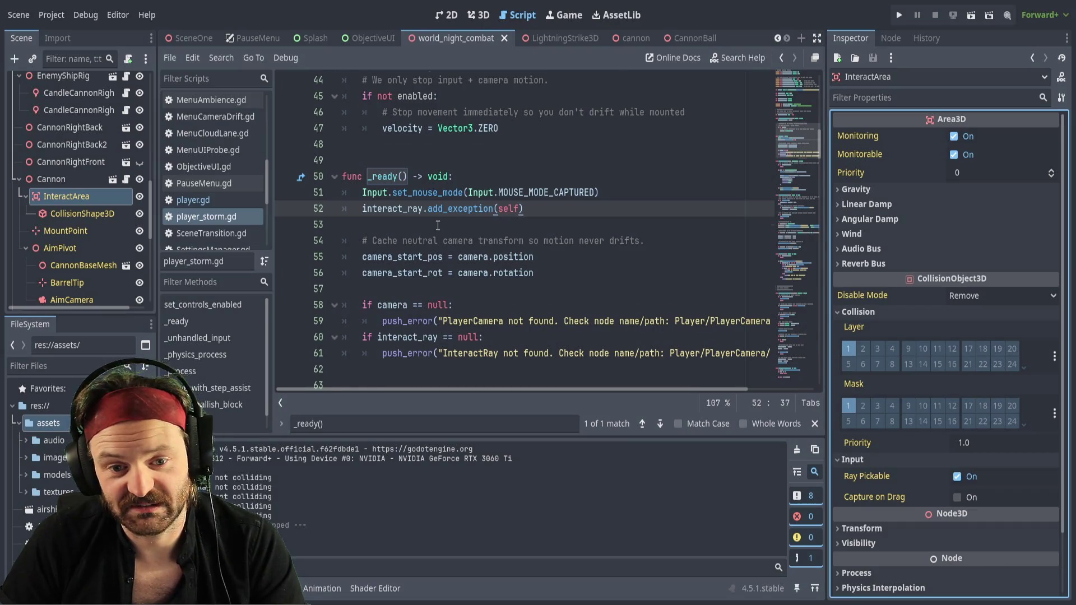
scroll(438, 226, "up", 1)
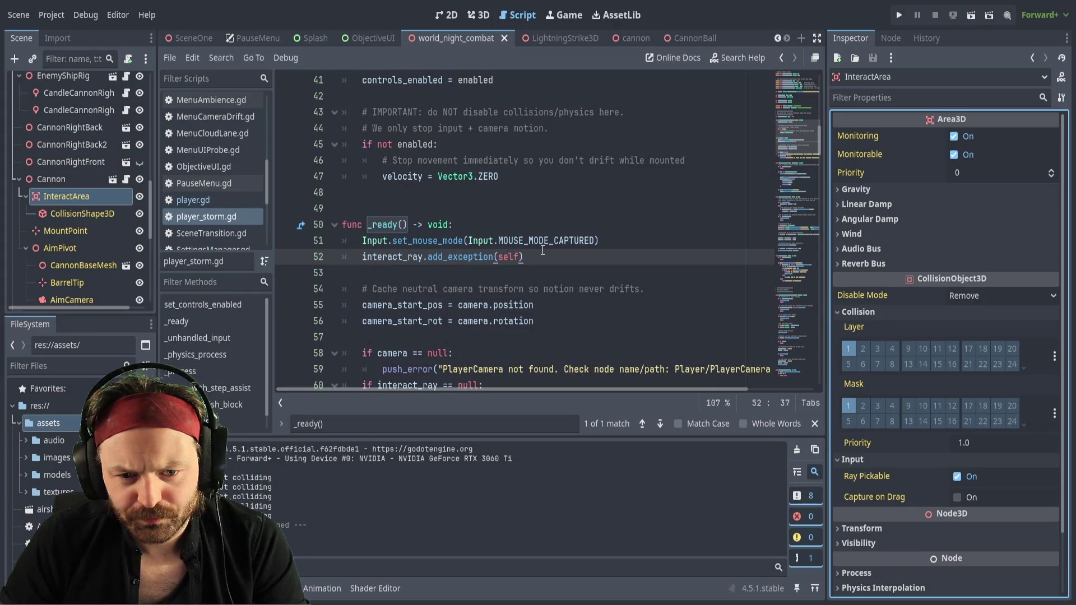
mouse_move(528, 258)
left_mouse_down()
mouse_move(365, 260)
mouse_move(473, 259)
mouse_move(502, 271)
mouse_move(364, 259)
mouse_move(519, 258)
left_mouse_up()
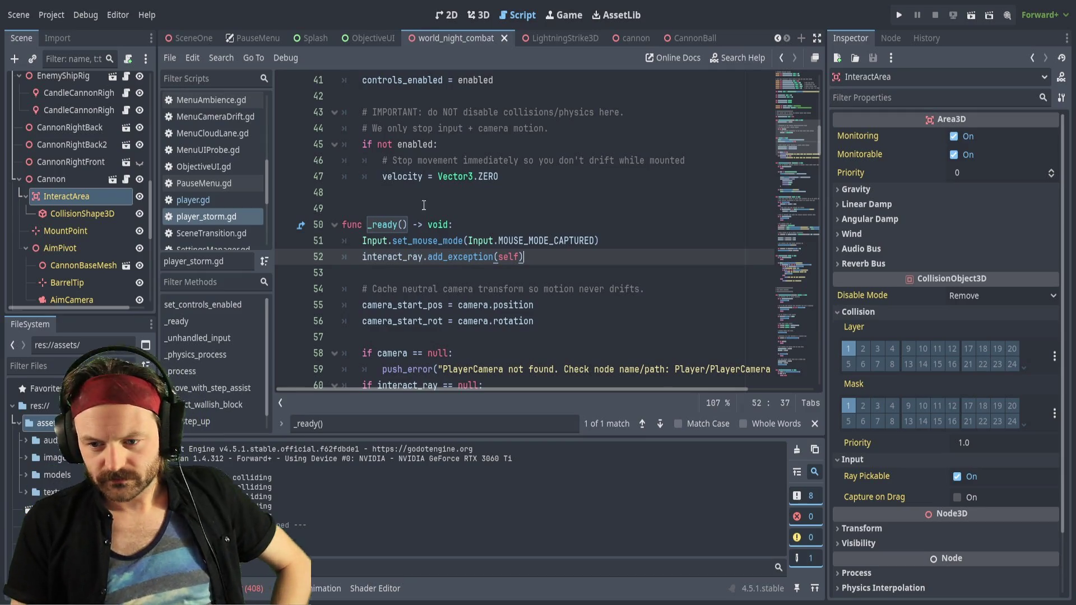
Search the player script for interact_ray and step through matches to the _process interact check
double_click(373, 259)
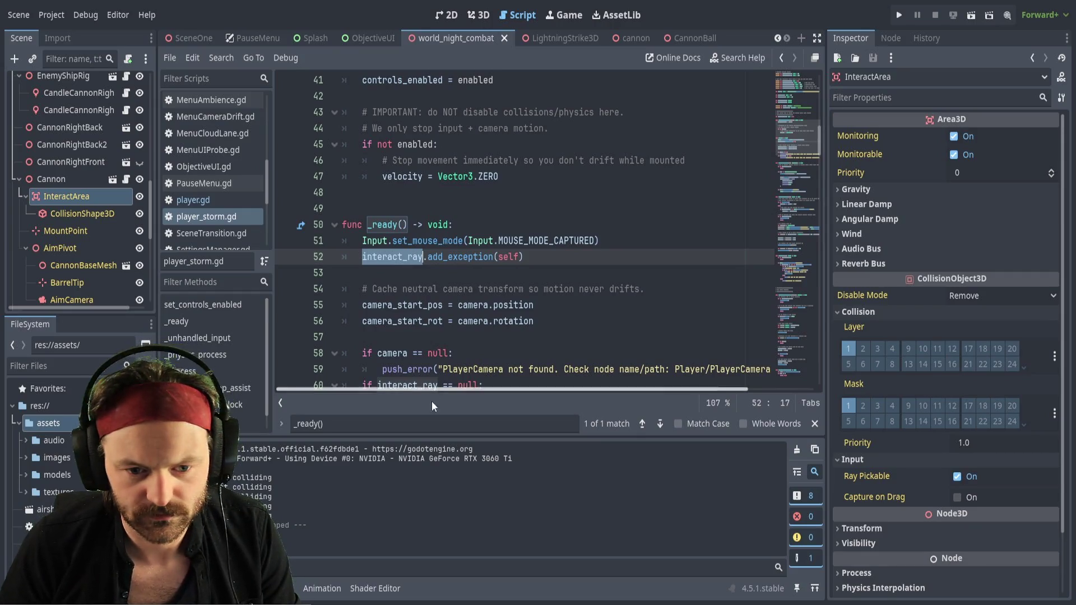
key("ctrl+f")
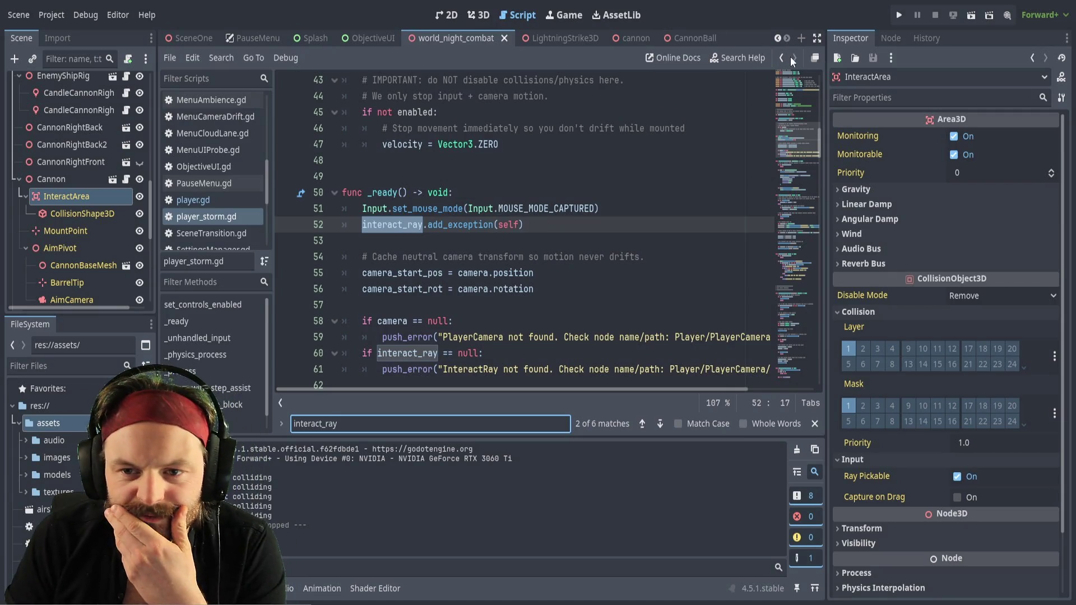
left_click(660, 424)
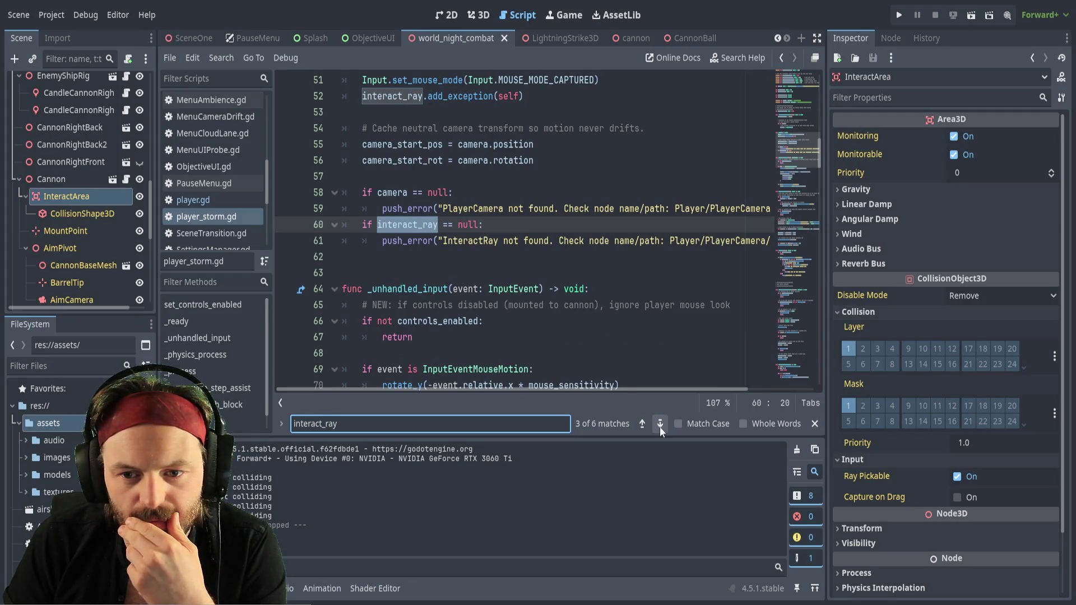
left_click(660, 424)
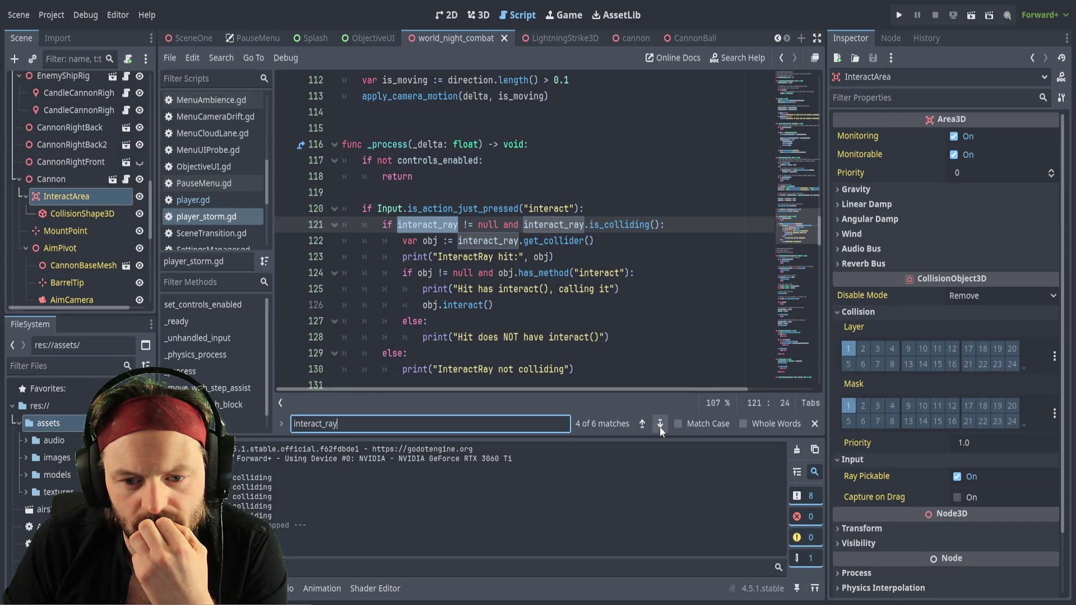
left_click(661, 425)
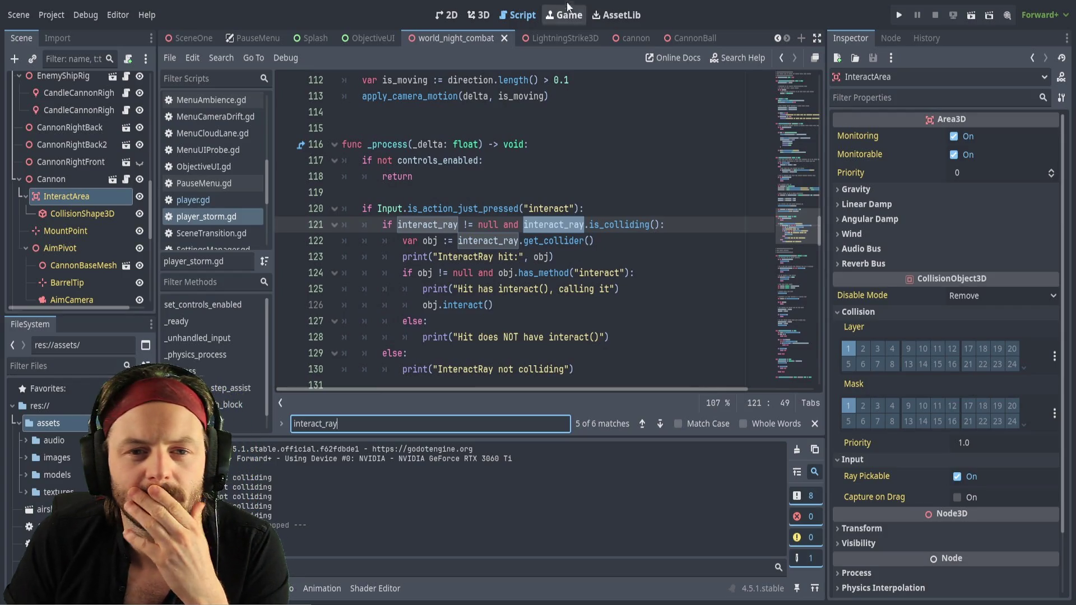
left_click(635, 37)
Give the InteractArea's CollisionShape3D a BoxShape3D and save the cannon scene
left_click(83, 116)
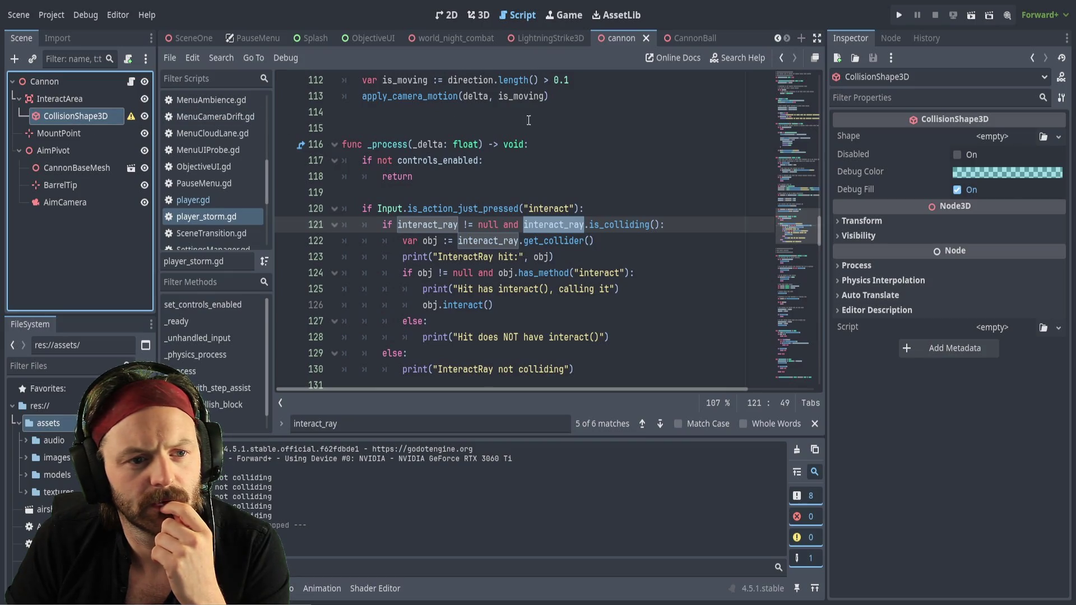
left_click(1005, 137)
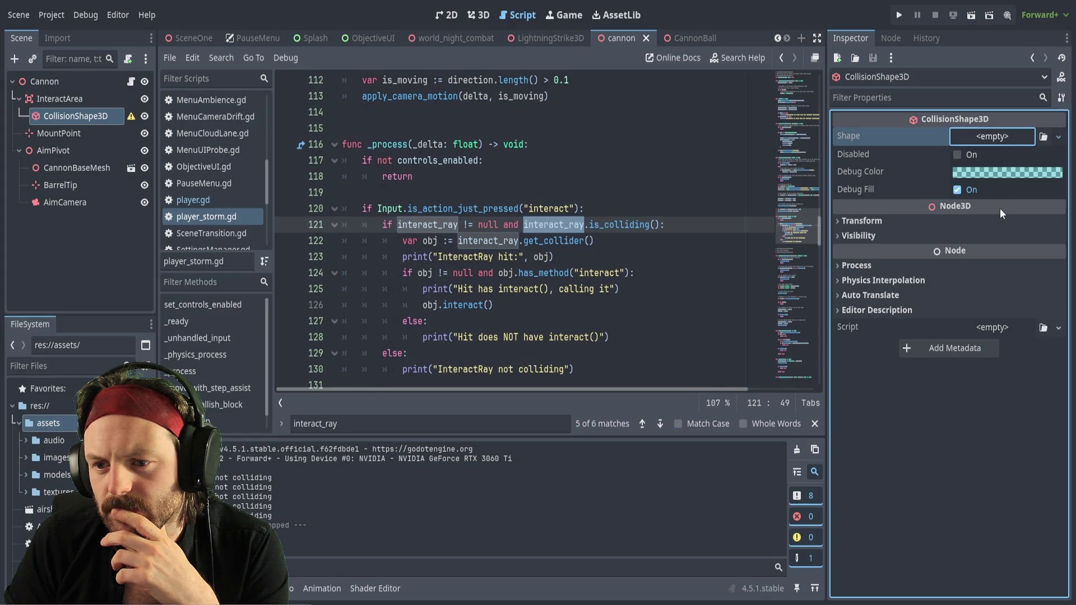
key("ctrl+v")
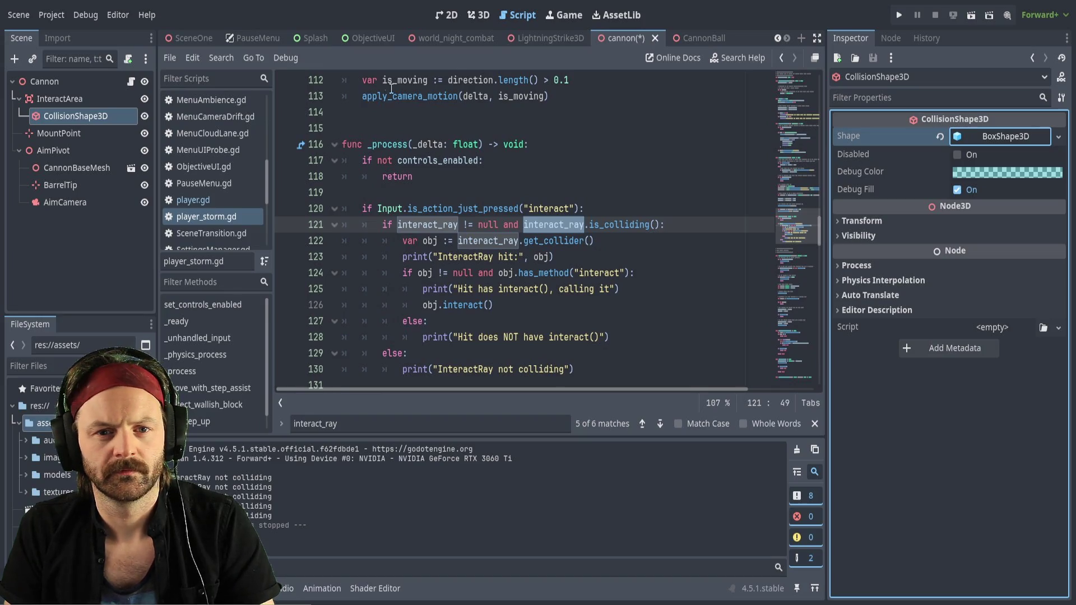
left_click(480, 18)
key("ctrl+s")
mouse_move(724, 283)
left_mouse_down()
mouse_move(634, 314)
mouse_move(638, 268)
left_mouse_up()
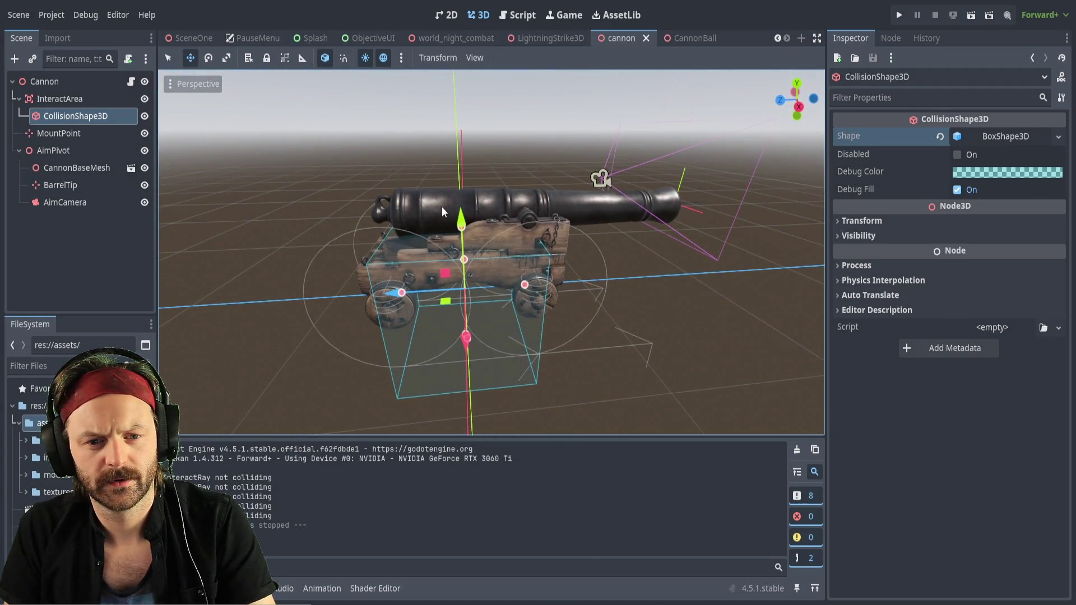
Resize the box shape's handles to enclose the whole cannon and barrel, then save
mouse_move(463, 226)
left_mouse_down()
mouse_move(462, 113)
mouse_move(461, 171)
left_mouse_up()
left_click_drag(468, 342, 479, 243)
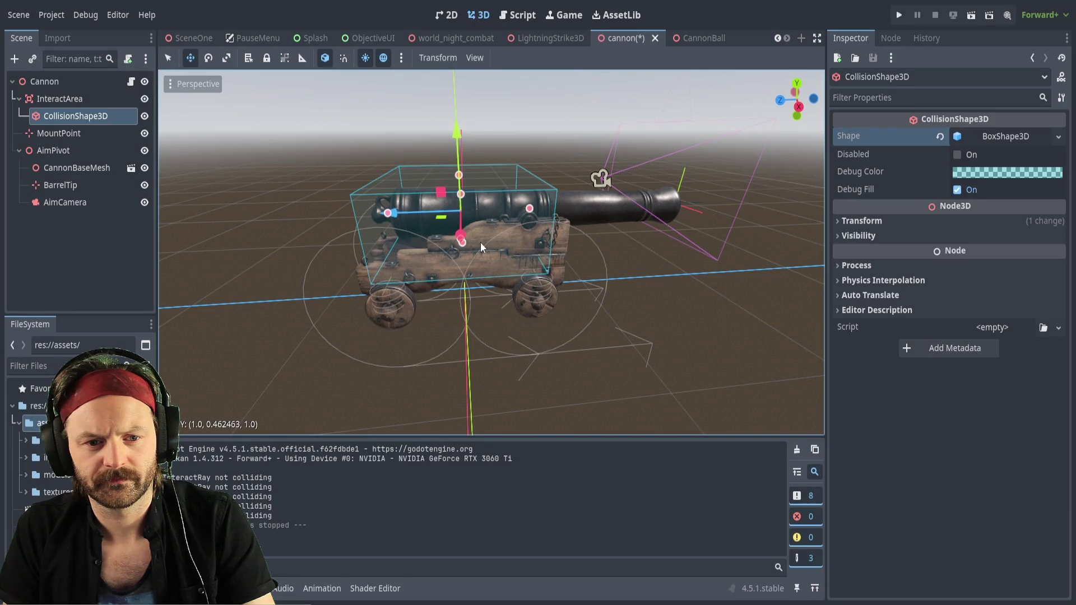
left_click_drag(394, 216, 363, 213)
mouse_move(508, 211)
left_mouse_down()
mouse_move(667, 208)
mouse_move(561, 213)
mouse_move(513, 163)
mouse_move(561, 179)
mouse_move(572, 205)
left_mouse_up()
scroll(424, 272, "up", 2)
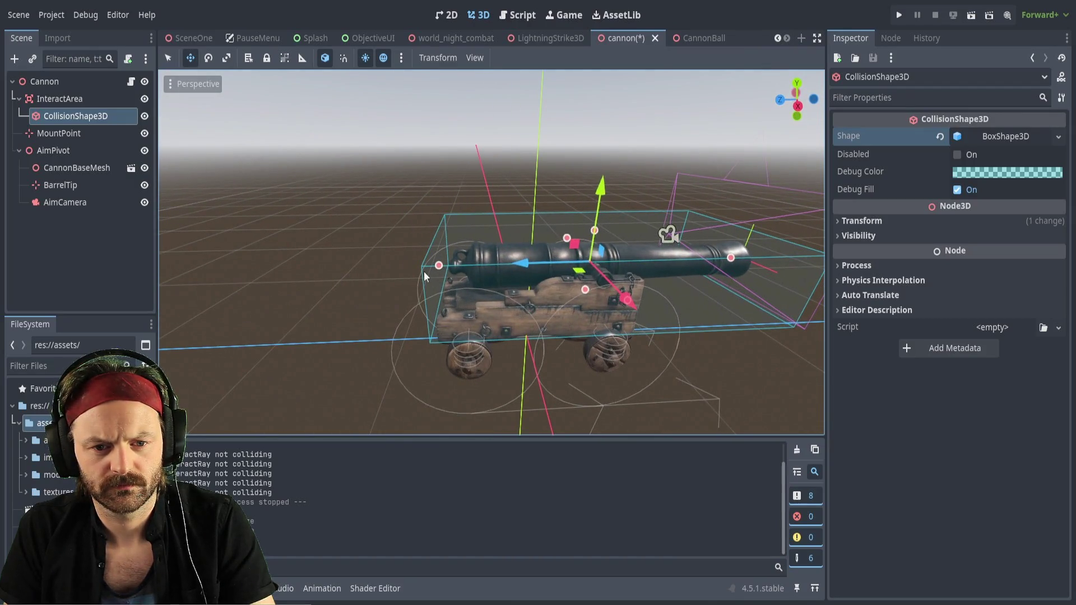
left_click_drag(439, 267, 465, 285)
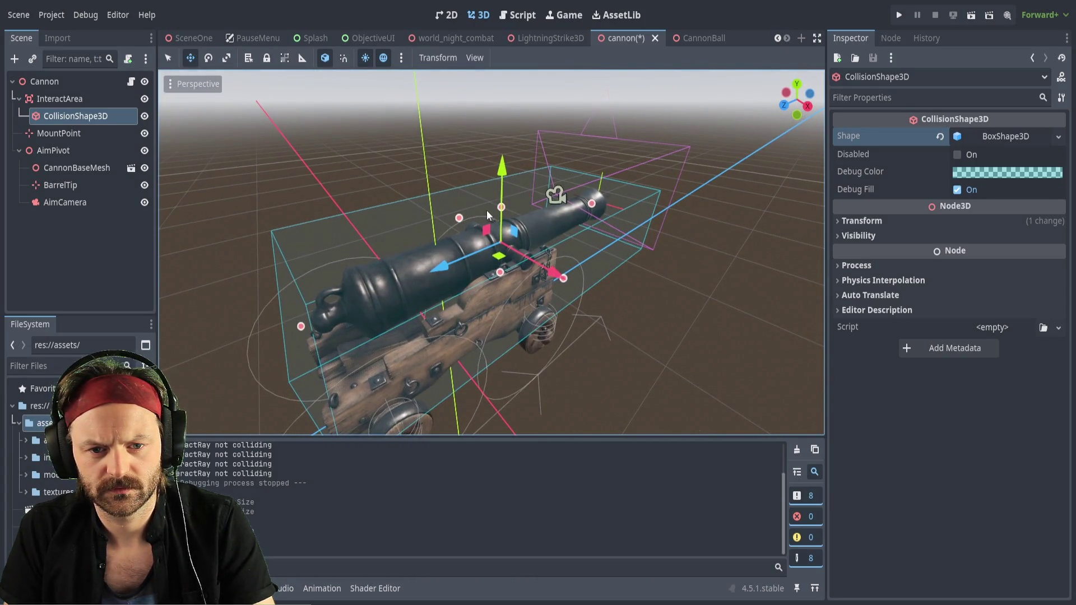
left_click_drag(501, 206, 504, 193)
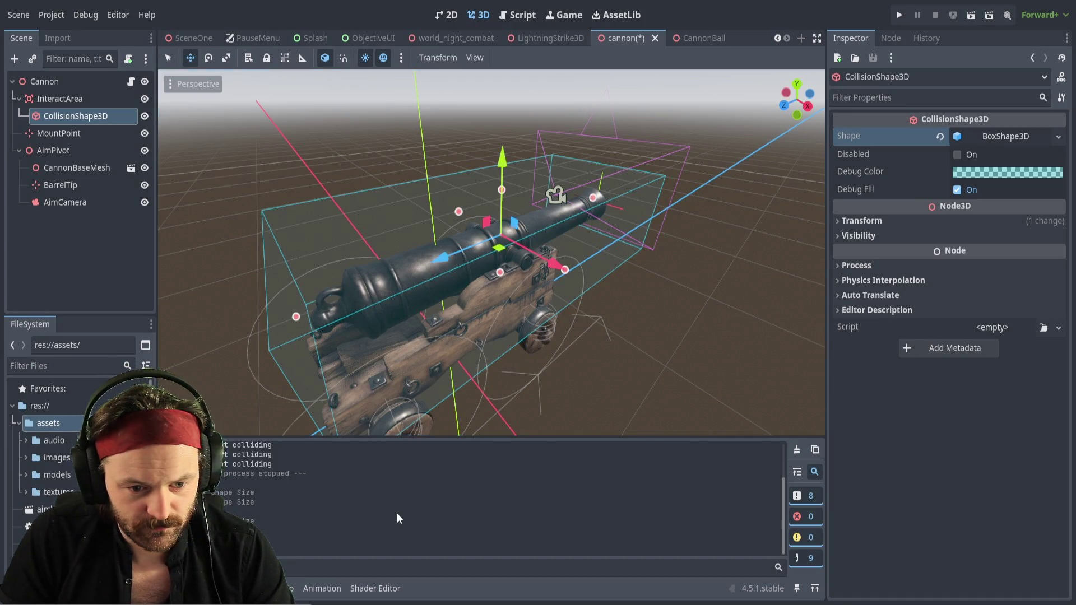
key("ctrl+s")
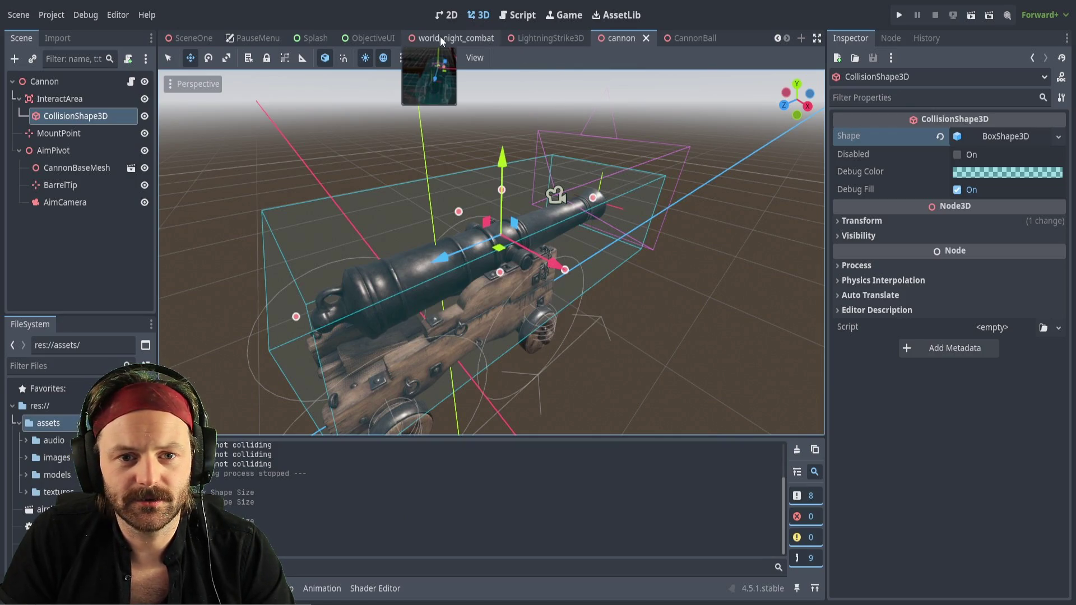
Test-run the game, stop it, then rerun from the world_night_combat scene
key("F5")
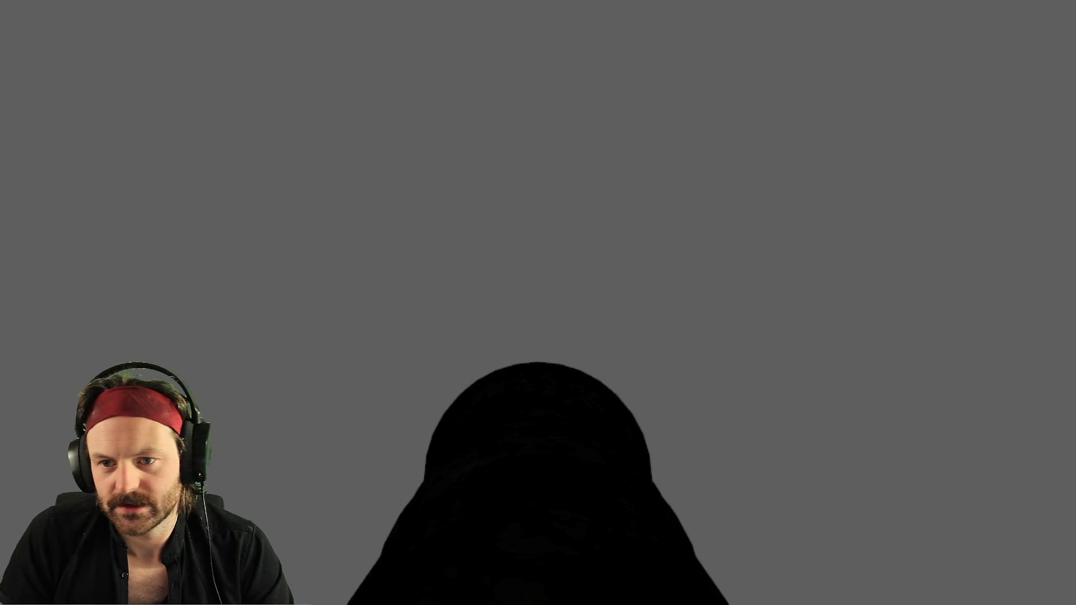
key("F8")
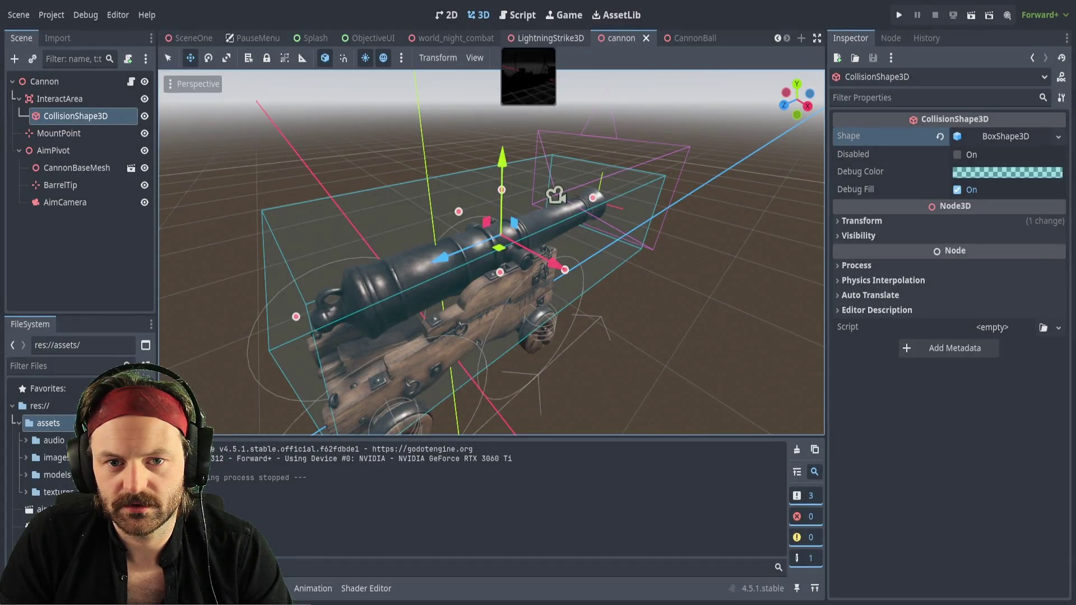
left_click(457, 40)
key("F5")
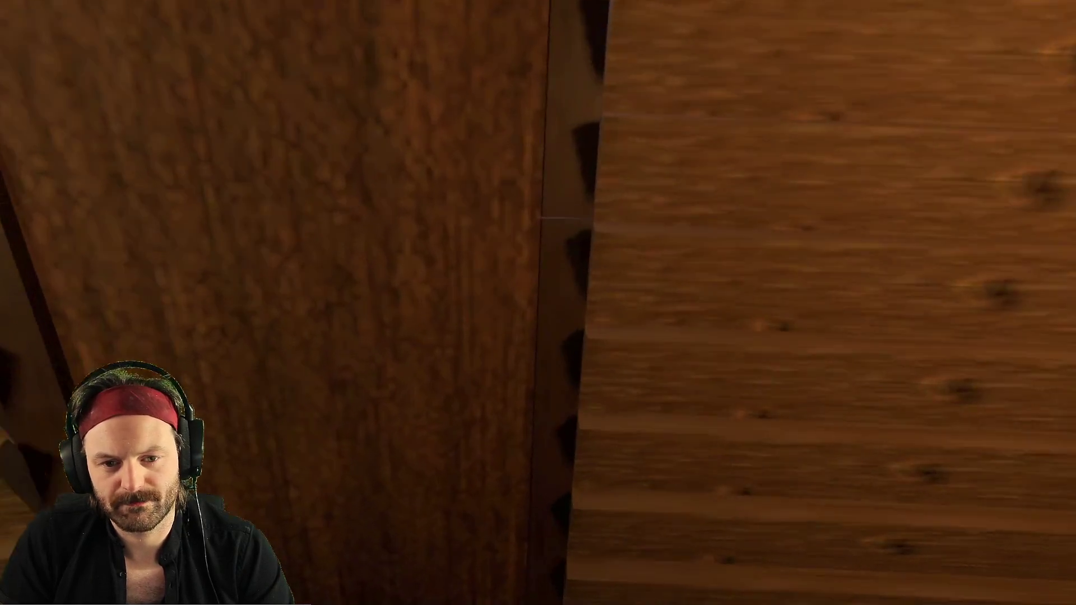
Walk the player forward across the deck to the cannon, then stop the test
key("w")
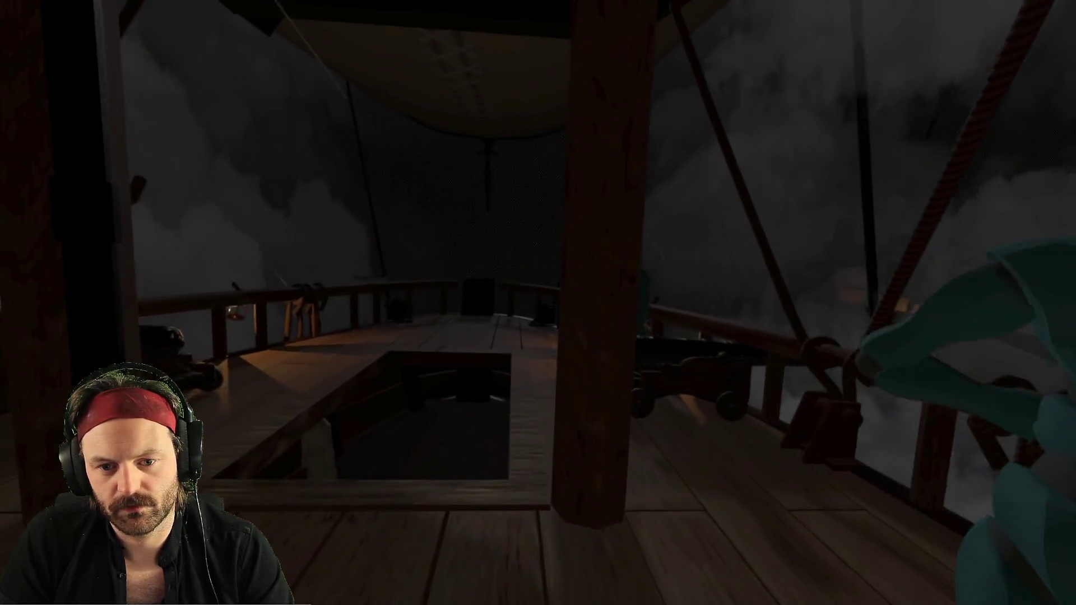
key("w")
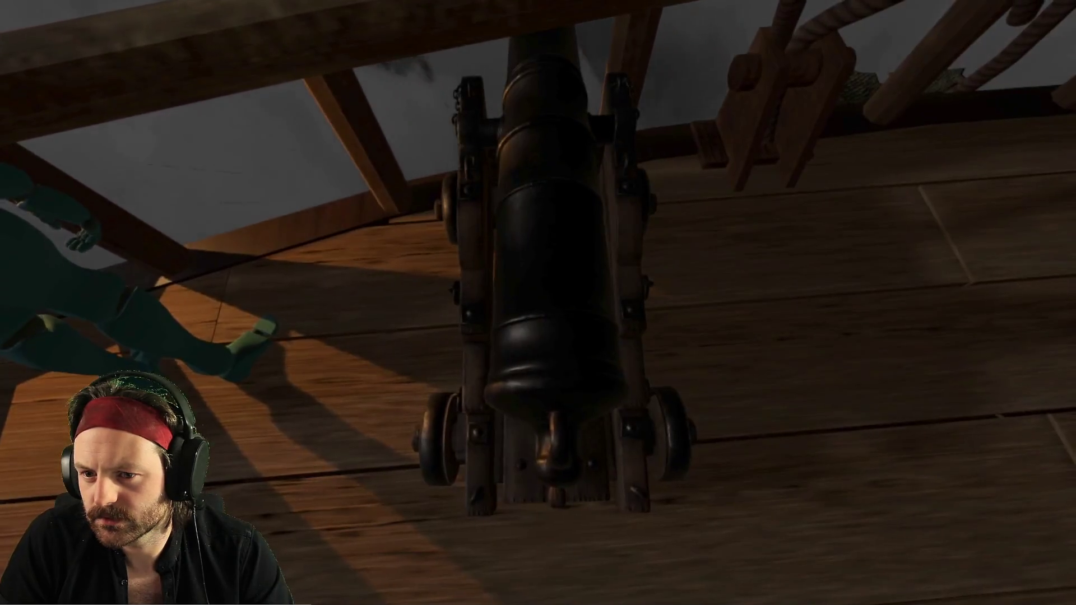
key("F8")
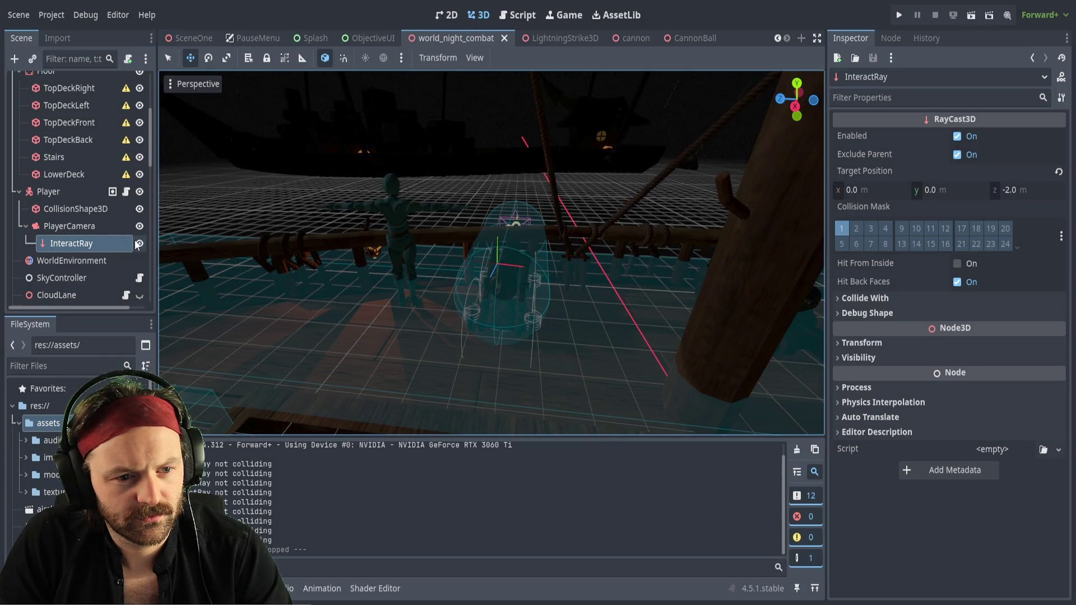
Frame the InteractRay node and orbit to look along the camera frustum
double_click(43, 243)
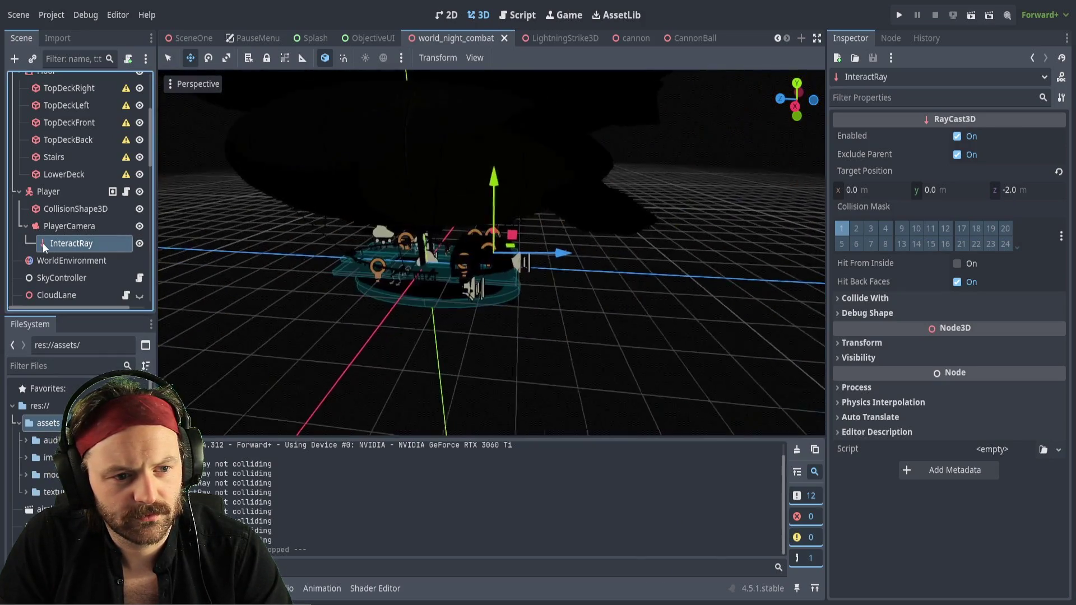
scroll(492, 252, "up", 3)
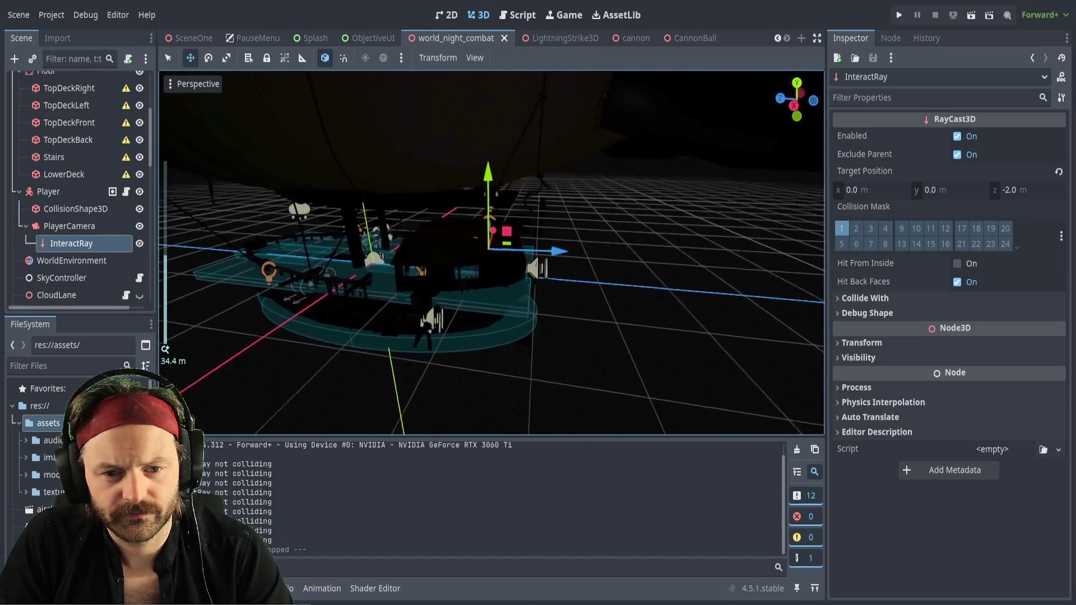
scroll(491, 253, "up", 5)
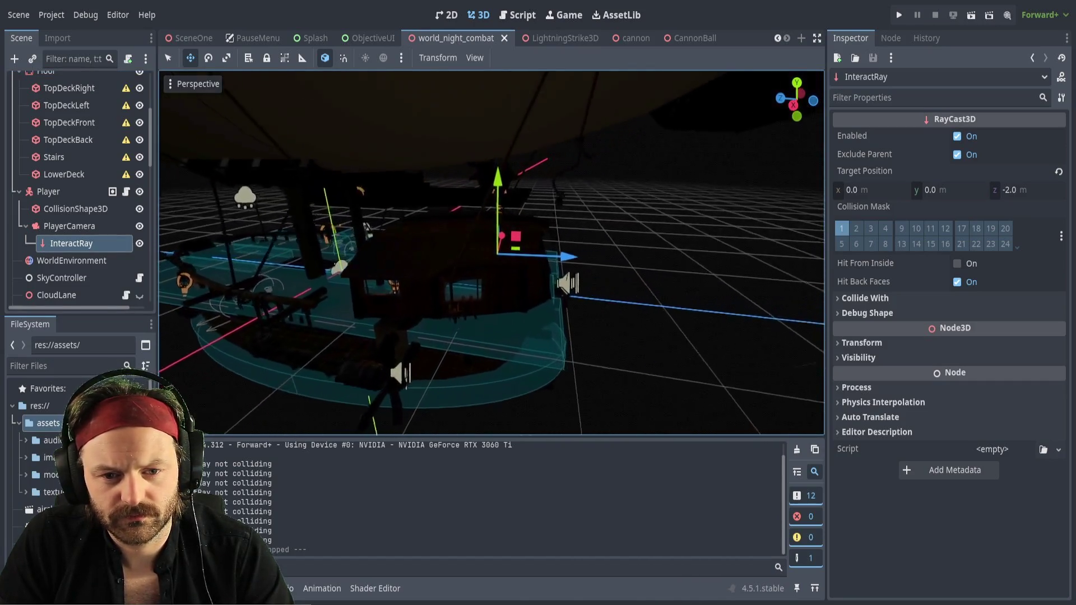
scroll(492, 252, "down", 5)
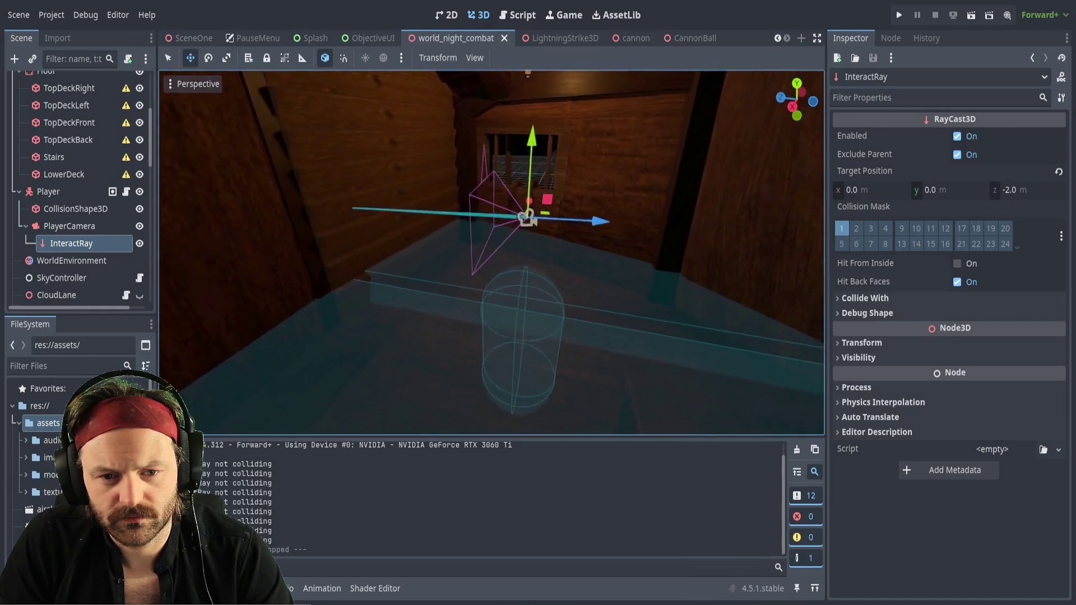
left_click_drag(492, 253, 387, 262)
Try 0 as the ray's z target position, then undo back to -2.0 m
left_click(1018, 190)
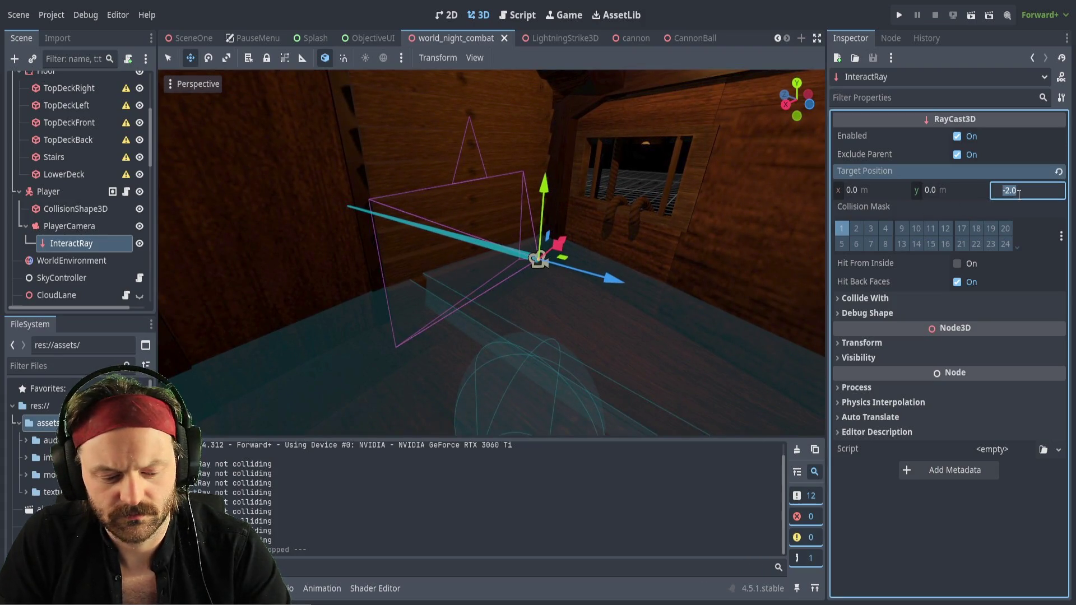
type("0")
key("Return")
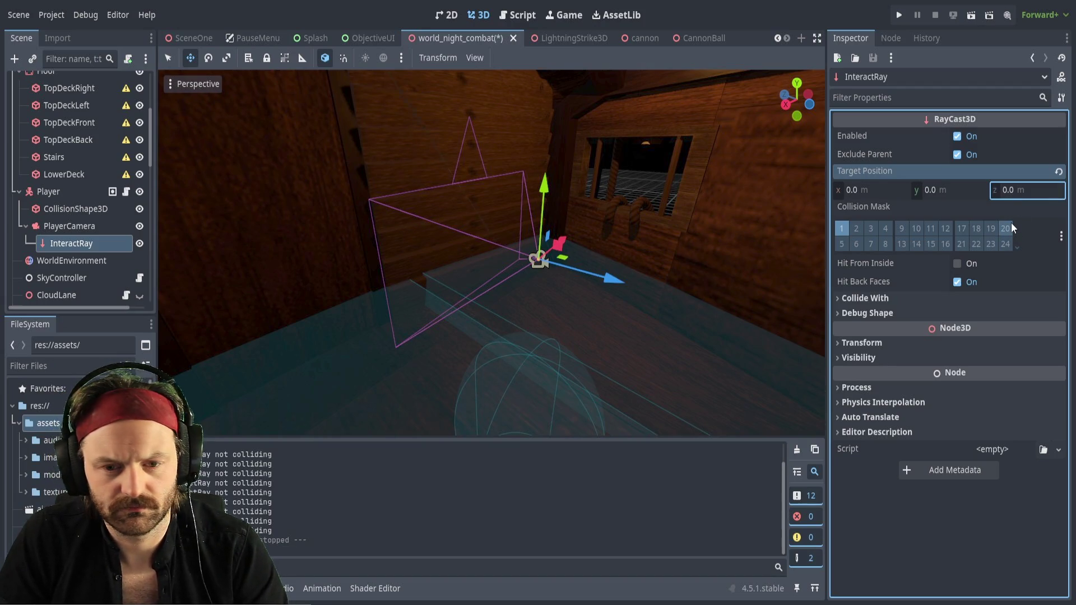
key("ctrl+z")
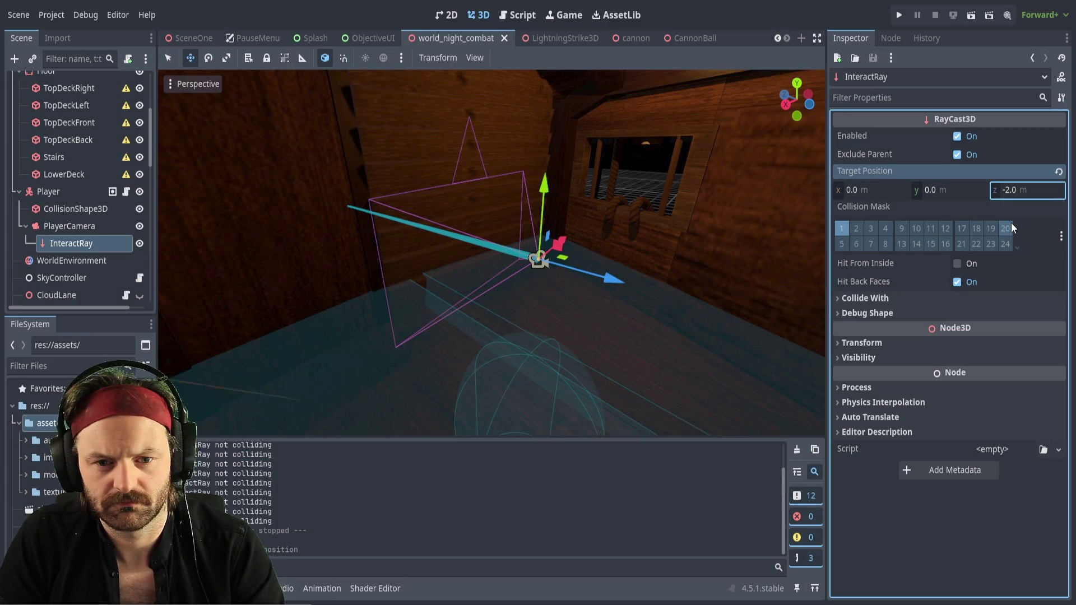
key("ctrl+shift+z")
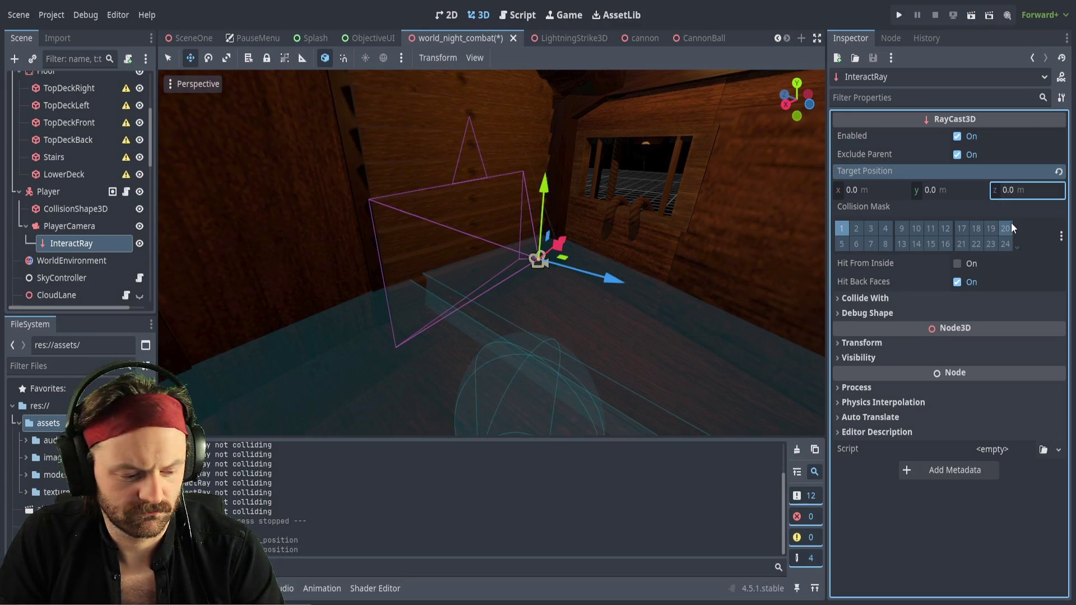
key("ctrl+z")
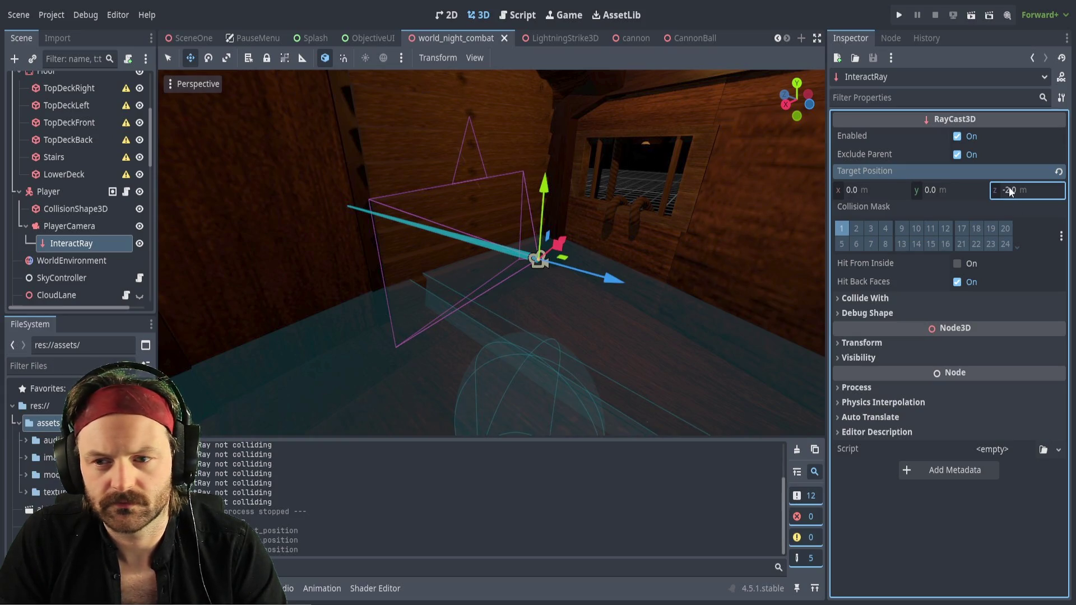
left_click_drag(493, 252, 437, 252)
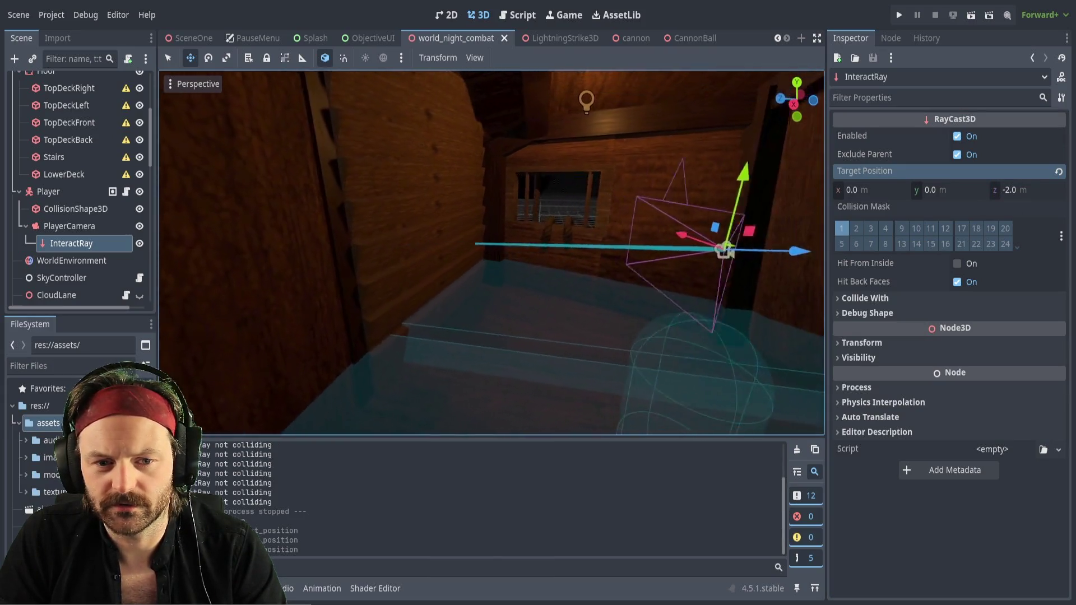
Set the InteractRay's z target position to -5.0, save, and run the current scene
left_click(999, 189)
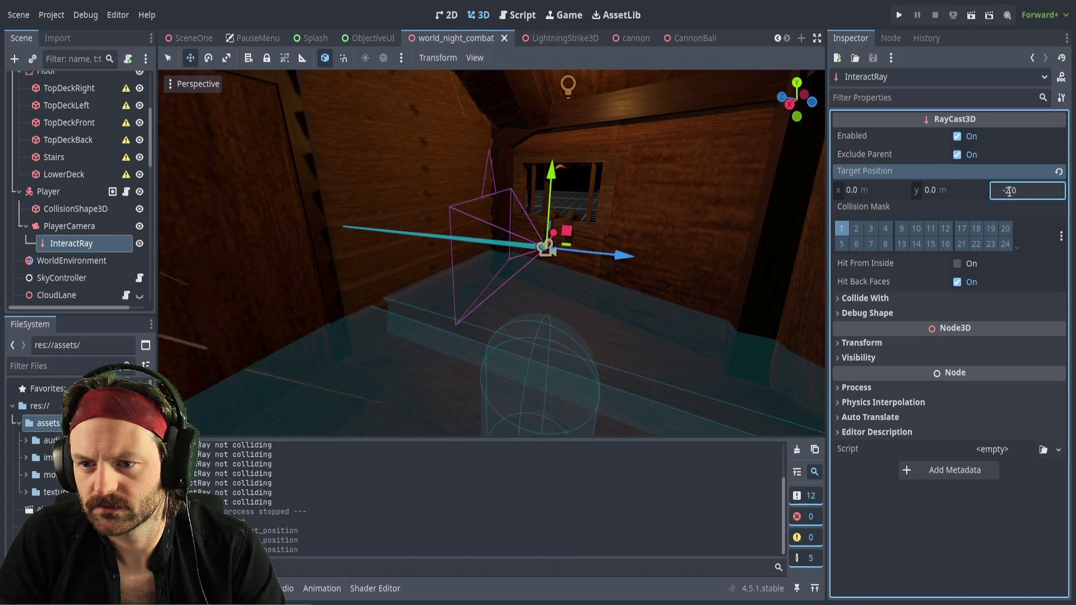
key("BackSpace")
key("BackSpace")
key("BackSpace")
type("1")
key("Return")
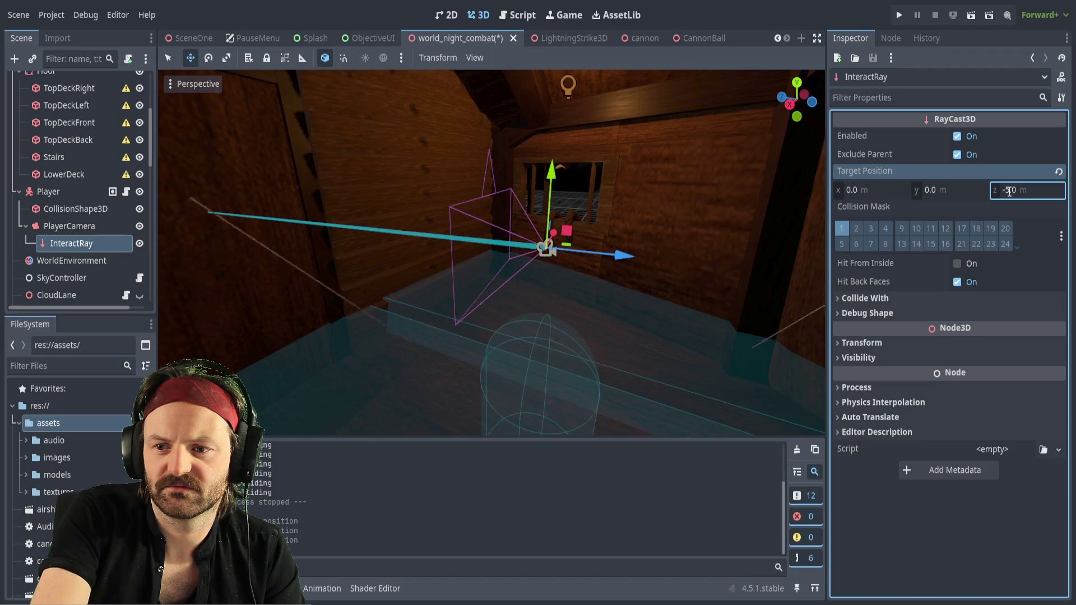
left_click(1010, 191)
type(".")
key("Return")
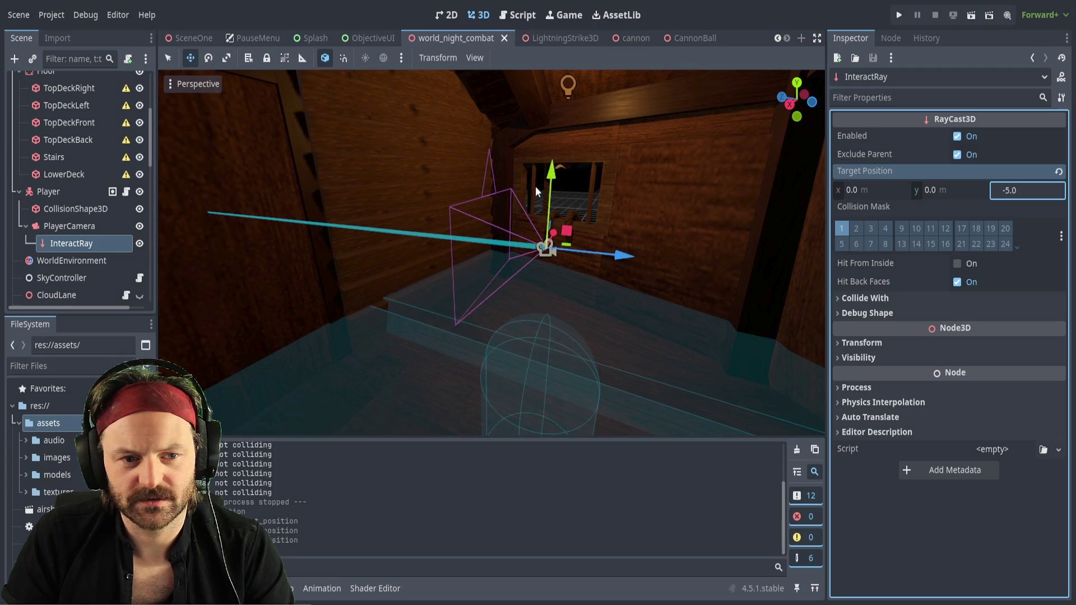
key("ctrl+s")
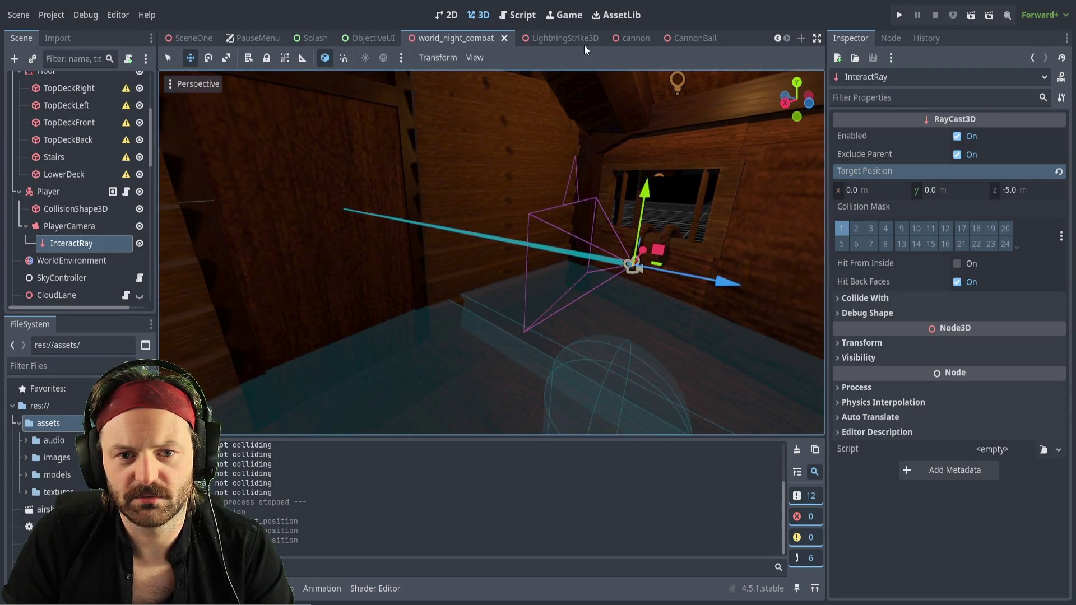
key("F6")
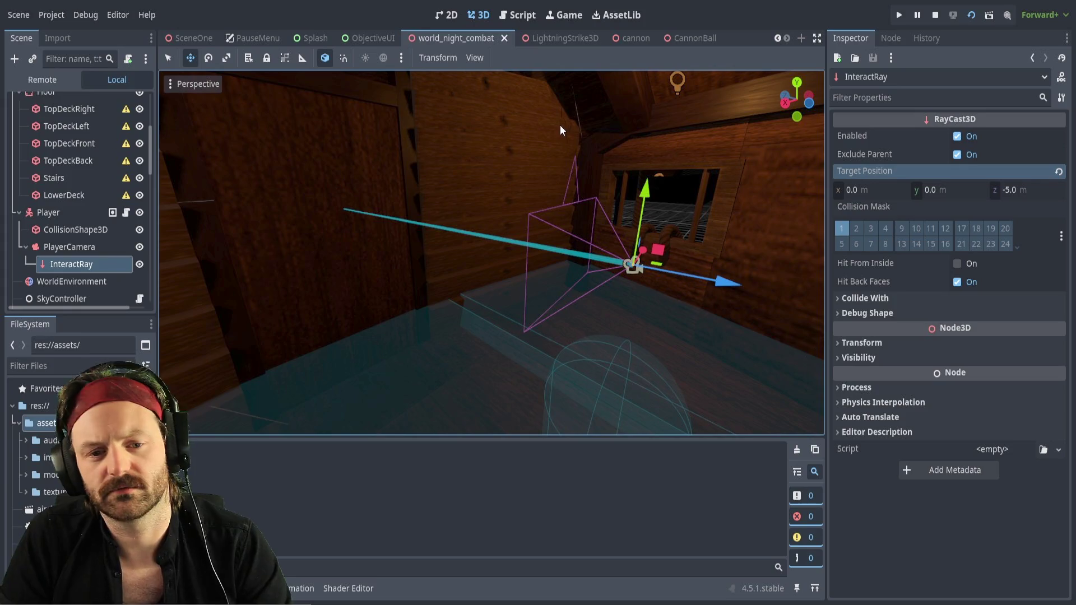
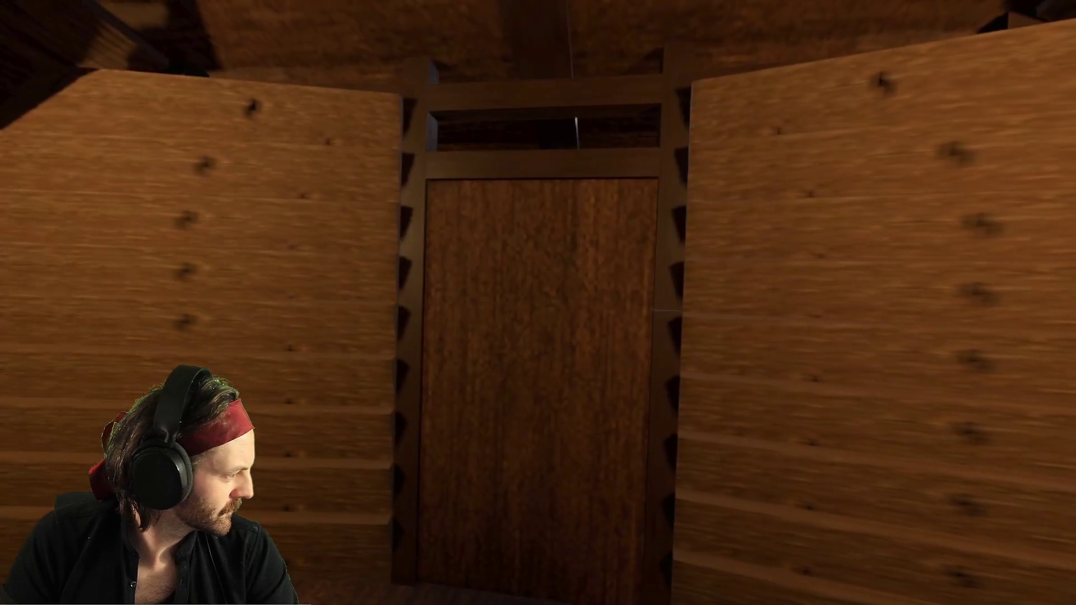
Walk the player past the mast up to the deck cannon, back away, then stop the game with F8
key("w")
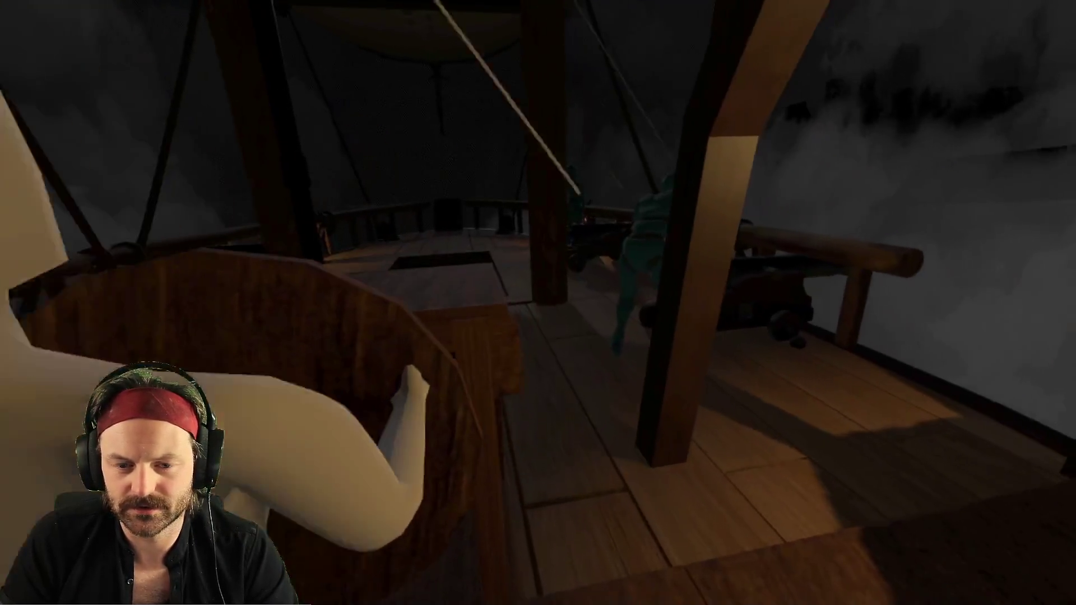
key("w")
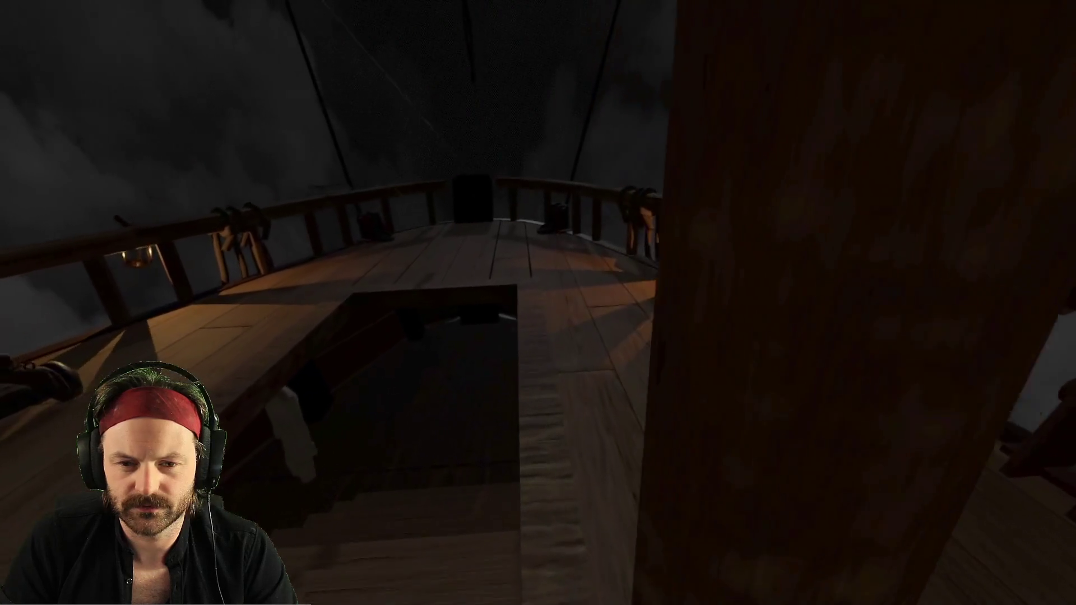
key("w")
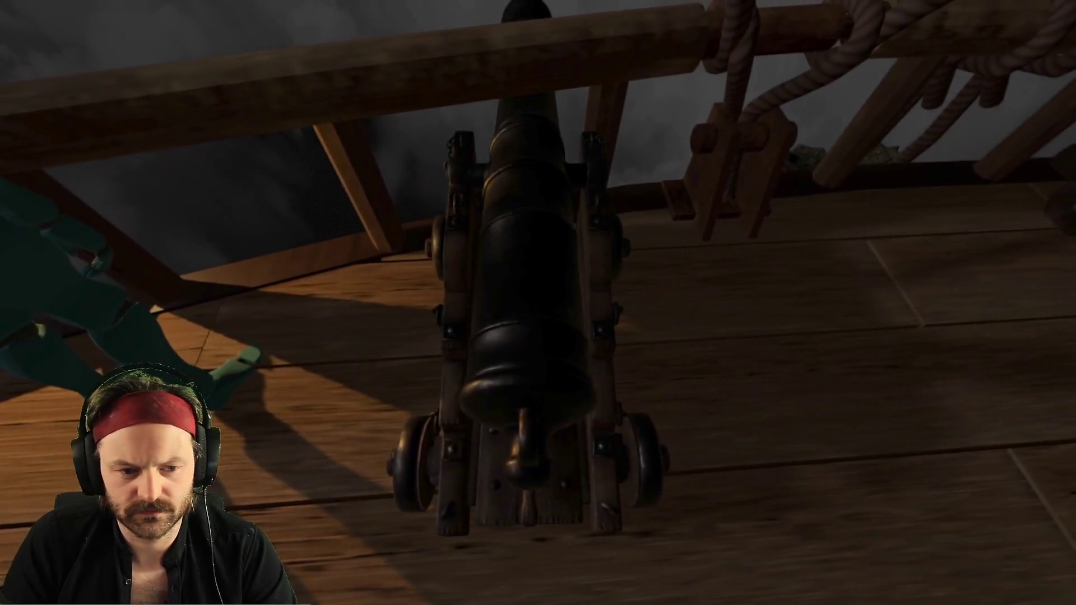
key("s")
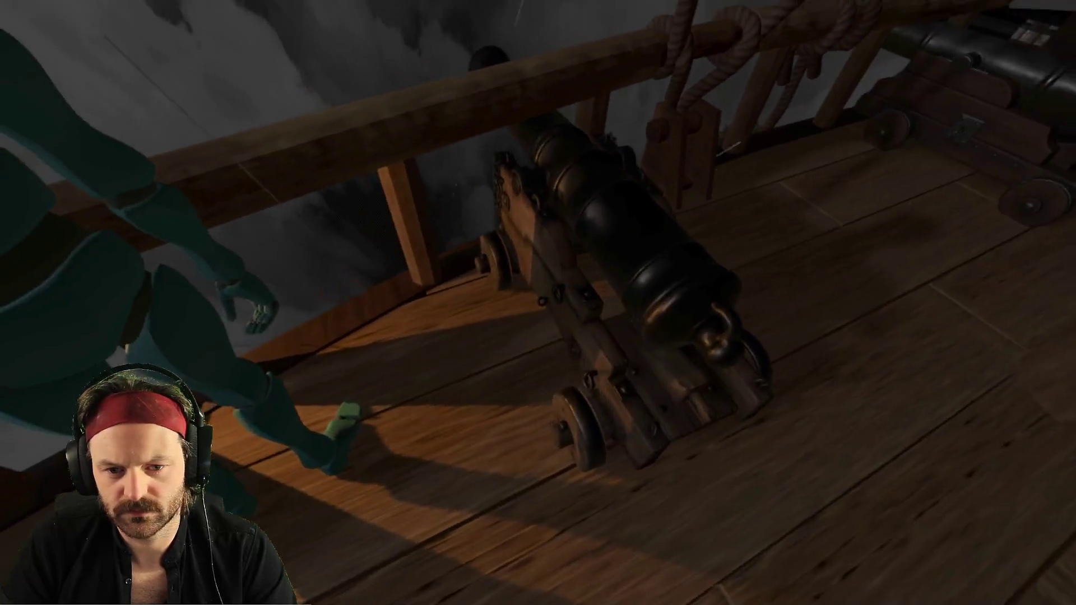
key("s")
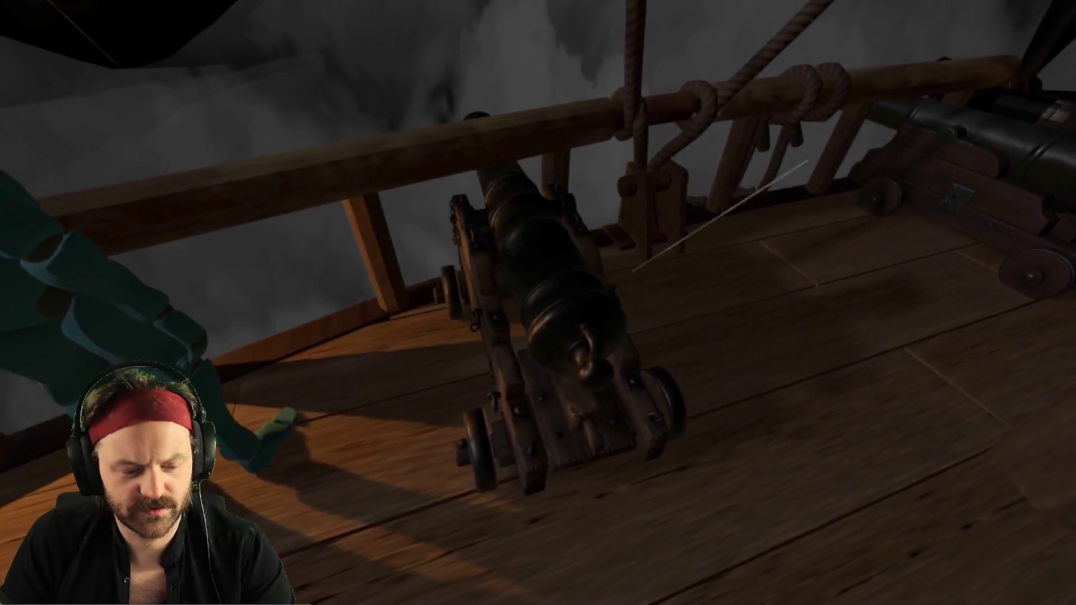
key("F8")
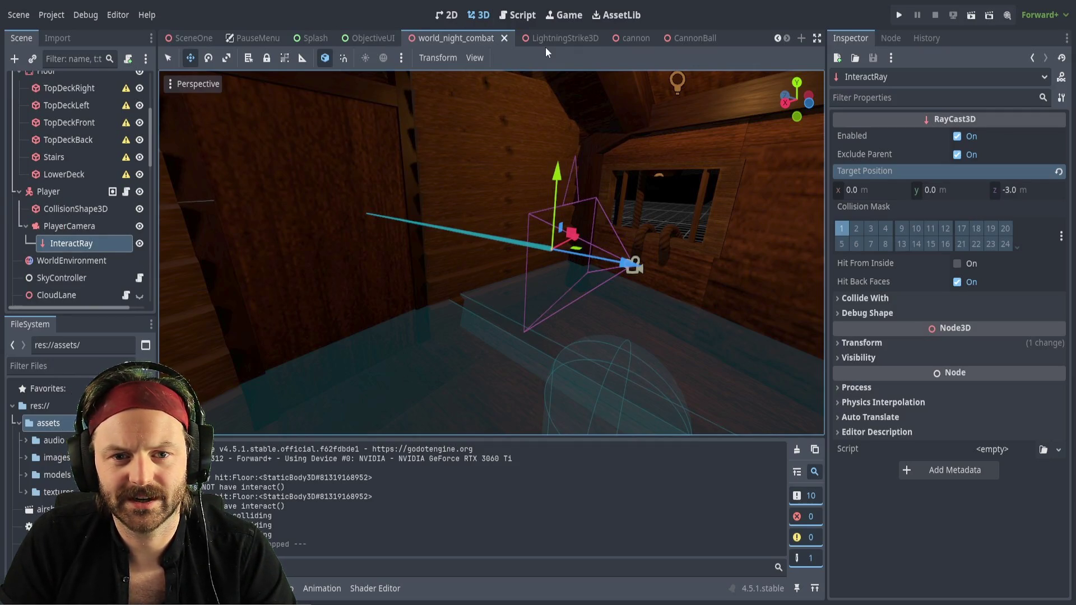
Orbit out to the deck cannon and select its InteractArea's CollisionShape3D
scroll(61, 208, "up", 6)
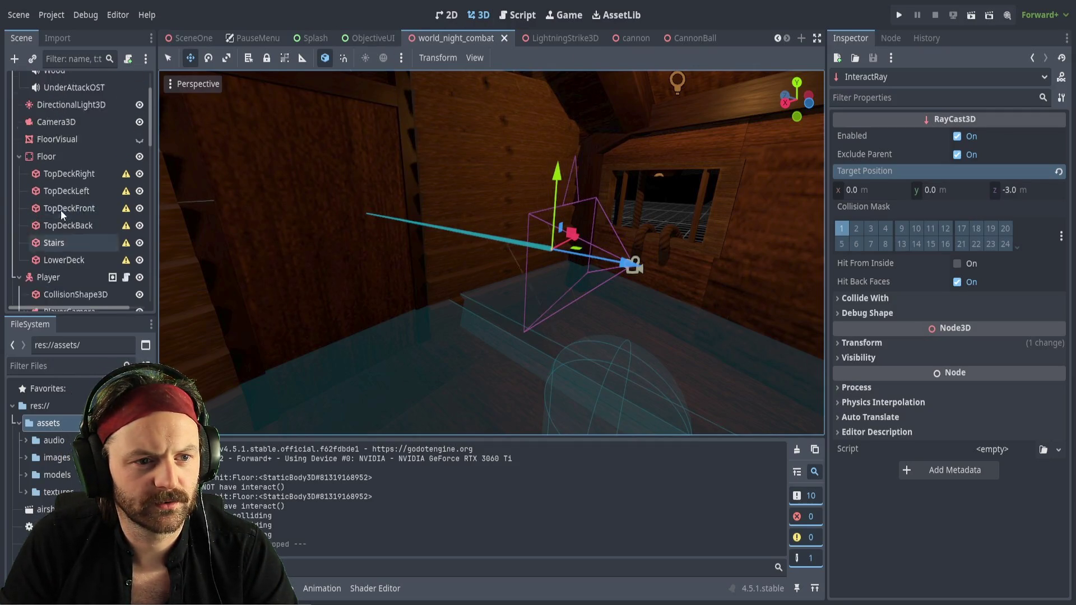
mouse_move(494, 253)
left_mouse_down()
mouse_move(744, 174)
mouse_move(616, 138)
left_mouse_up()
left_click(501, 287)
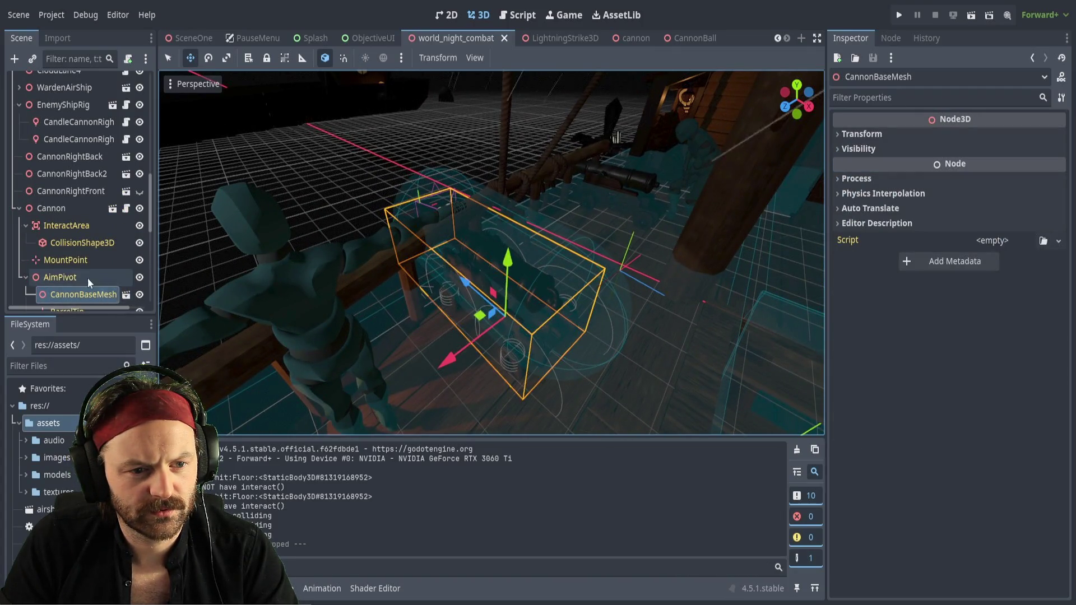
scroll(87, 279, "down", 1)
scroll(110, 269, "down", 2)
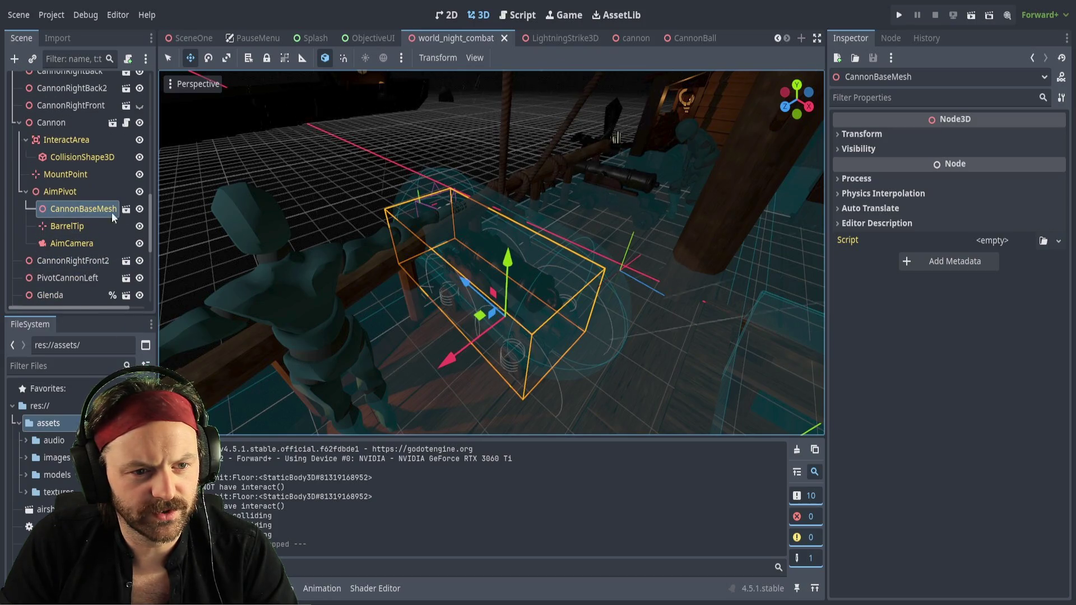
scroll(113, 203, "up", 1)
left_click(86, 183)
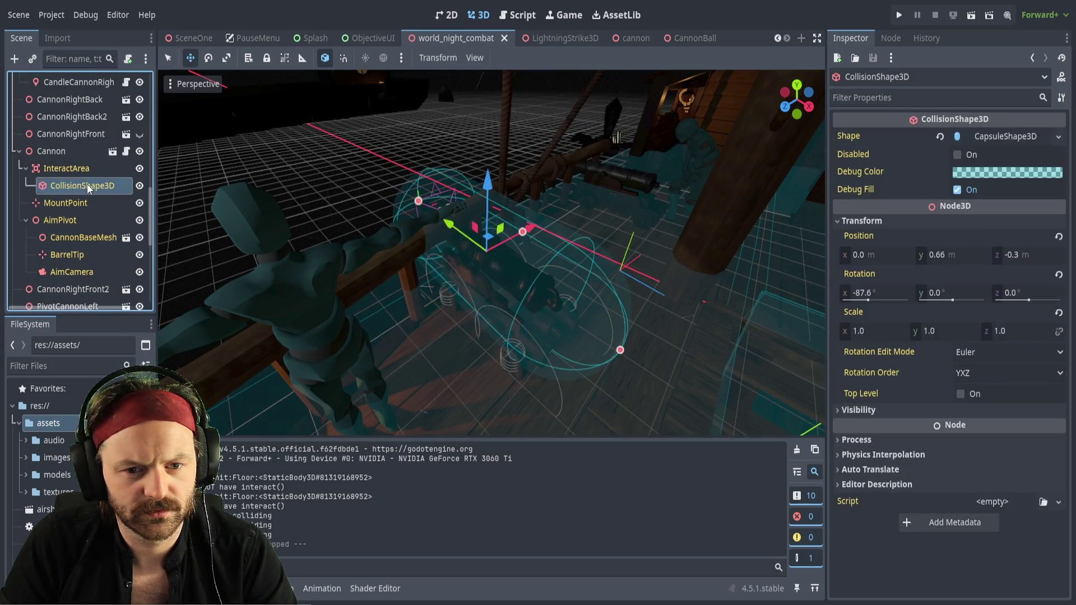
Compare it with CannonBaseMesh, toggle the collision shape's visibility off and on, then select the Cannon node
left_click(78, 242)
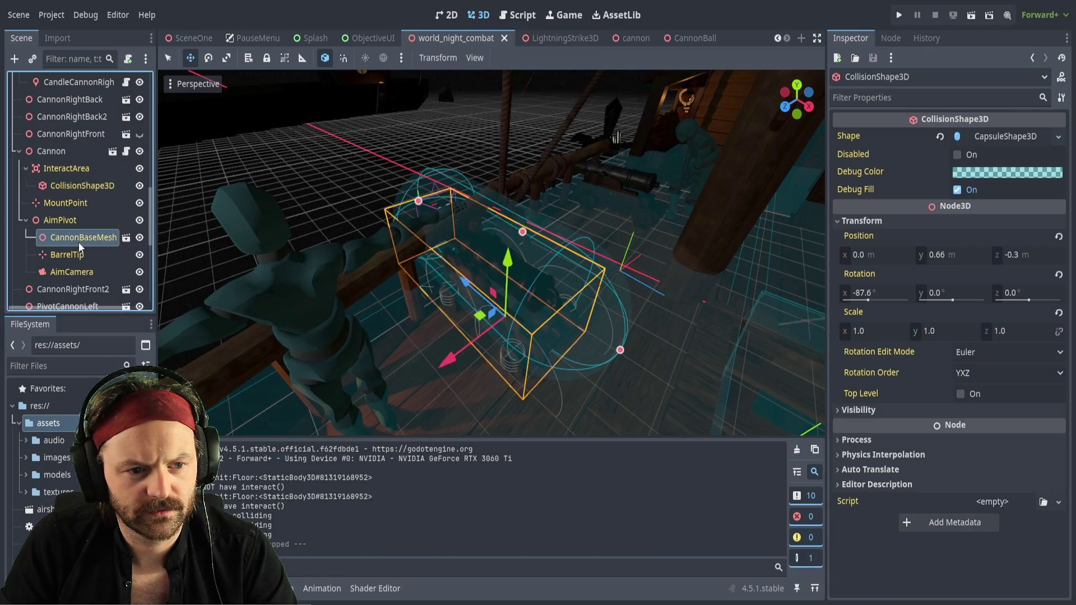
left_click(79, 183)
left_click(141, 185)
left_click(141, 185)
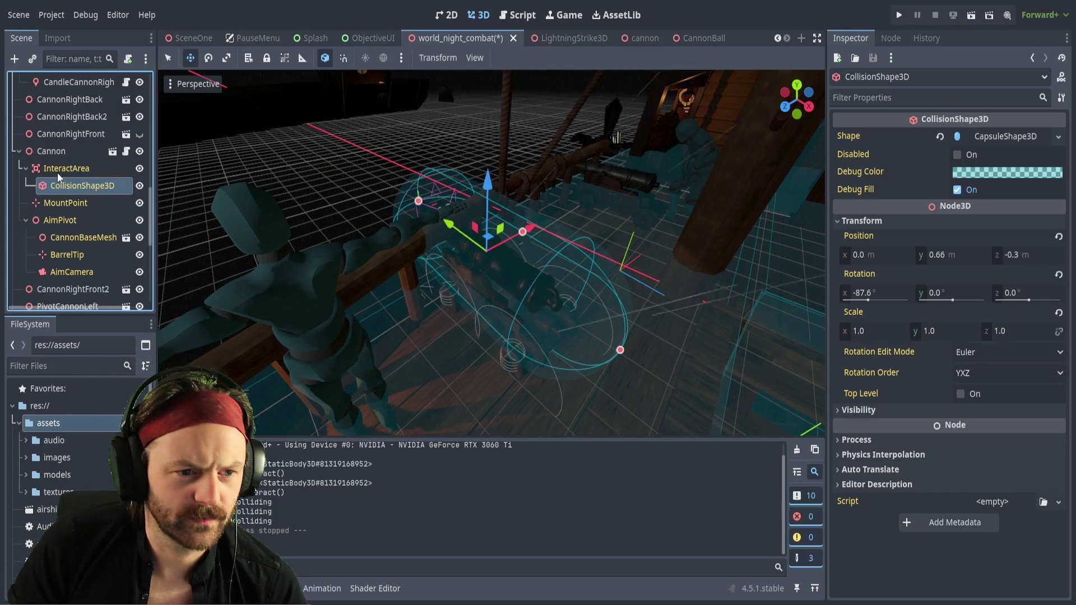
left_click(53, 156)
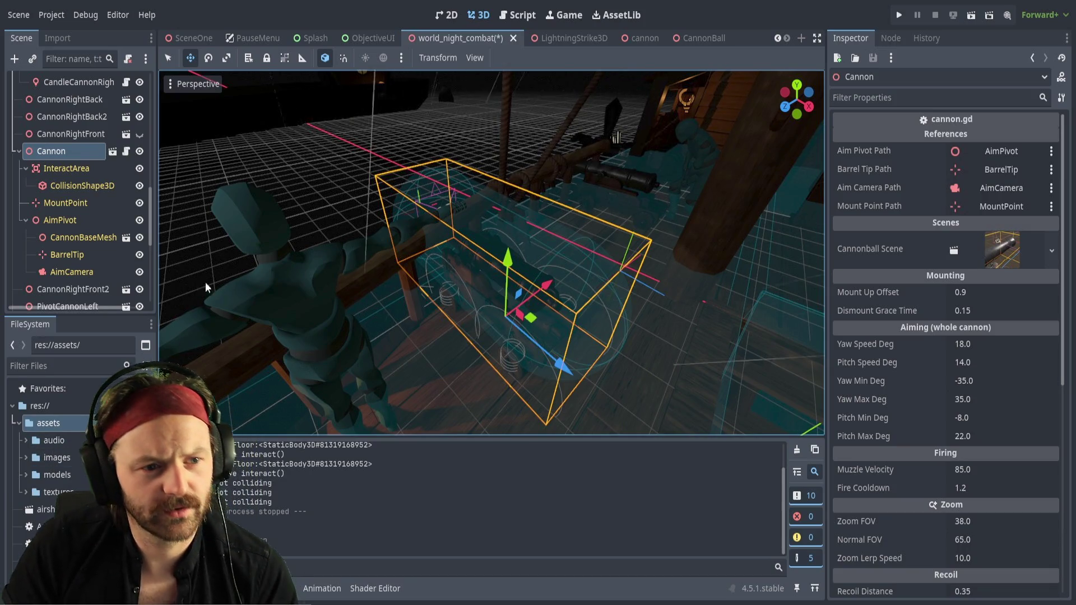
Fly the view in around the cannon and select its InteractArea
key("f")
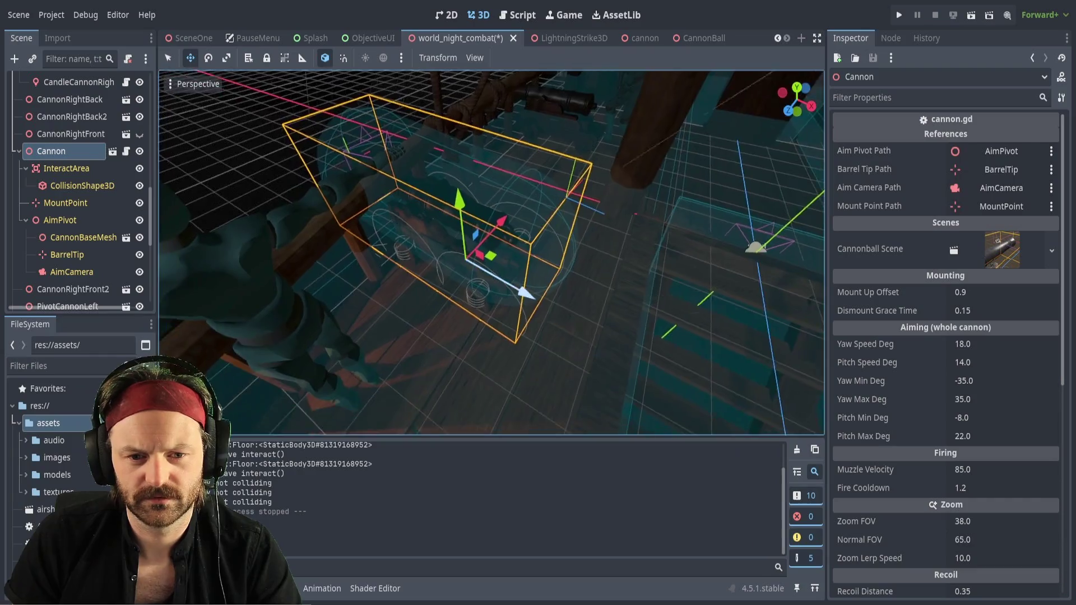
key("w")
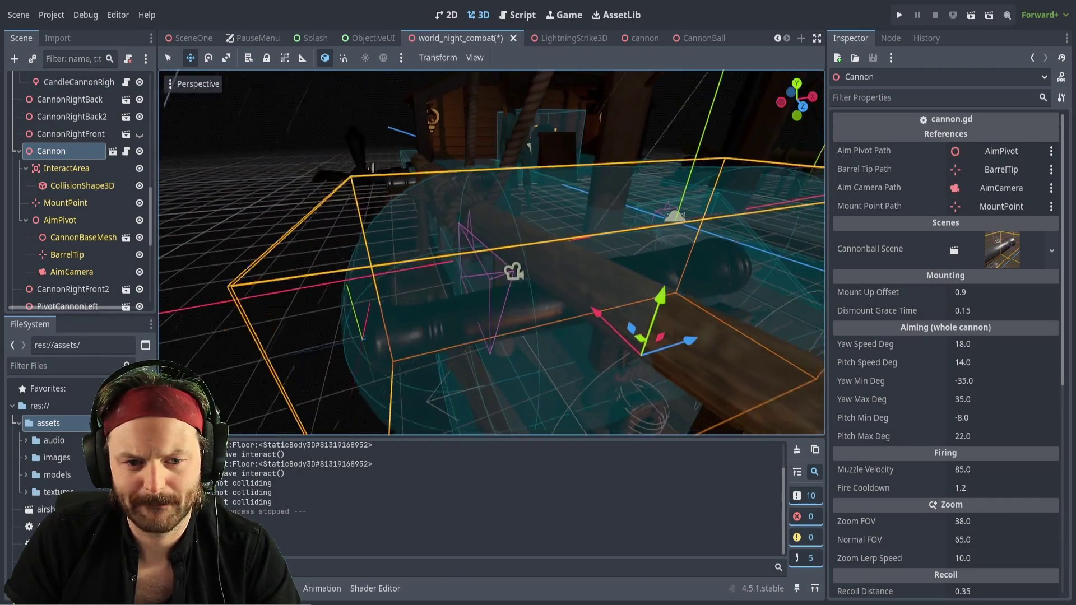
key("s")
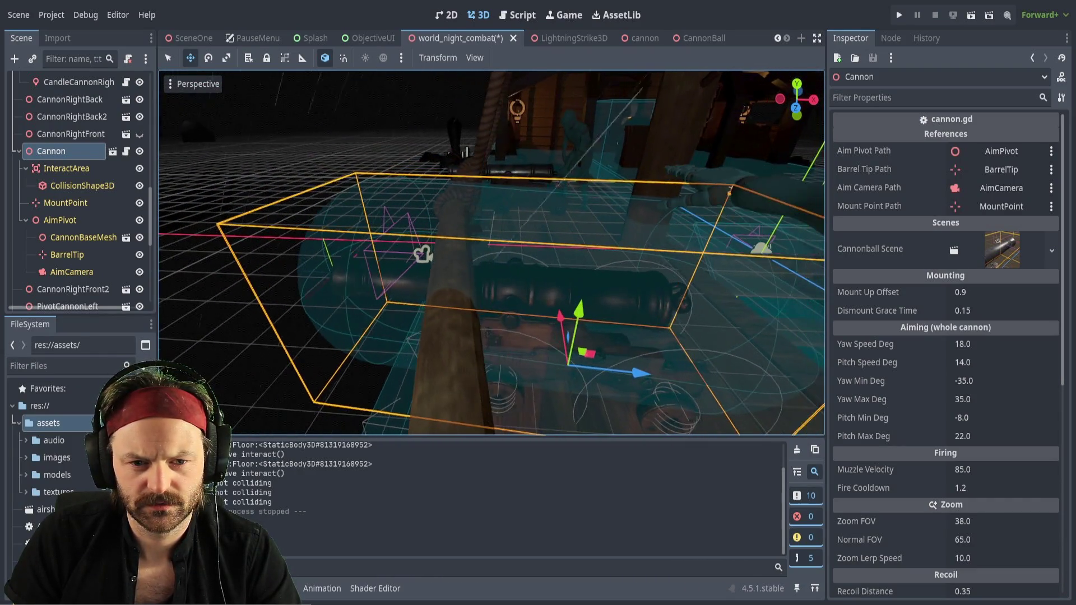
key("w")
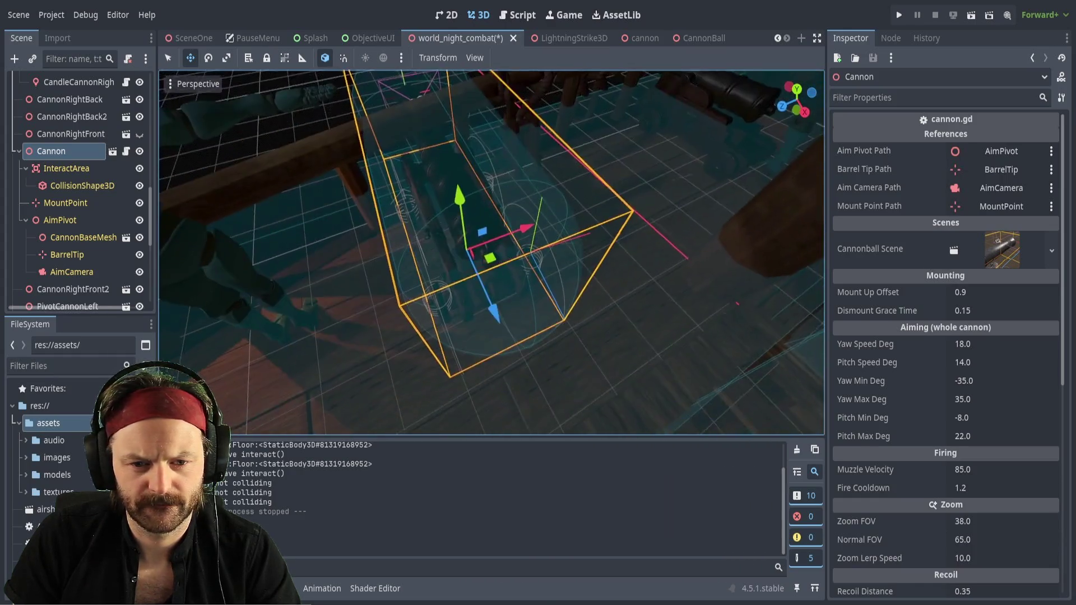
left_click(64, 165)
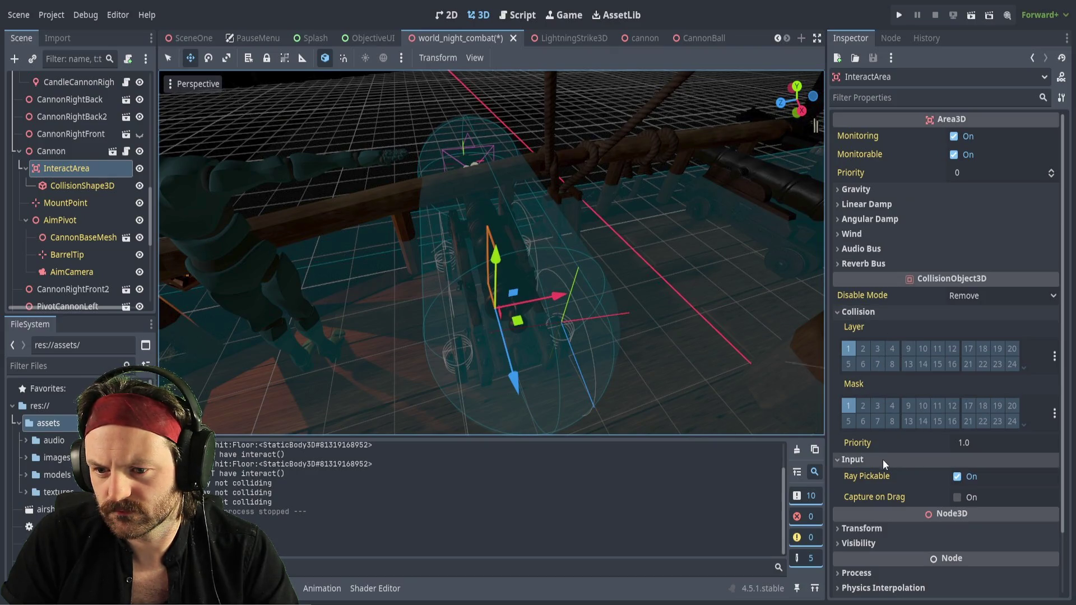
Select the InteractArea's CollisionShape3D and switch its Shape to a BoxShape3D
scroll(900, 480, "down", 1)
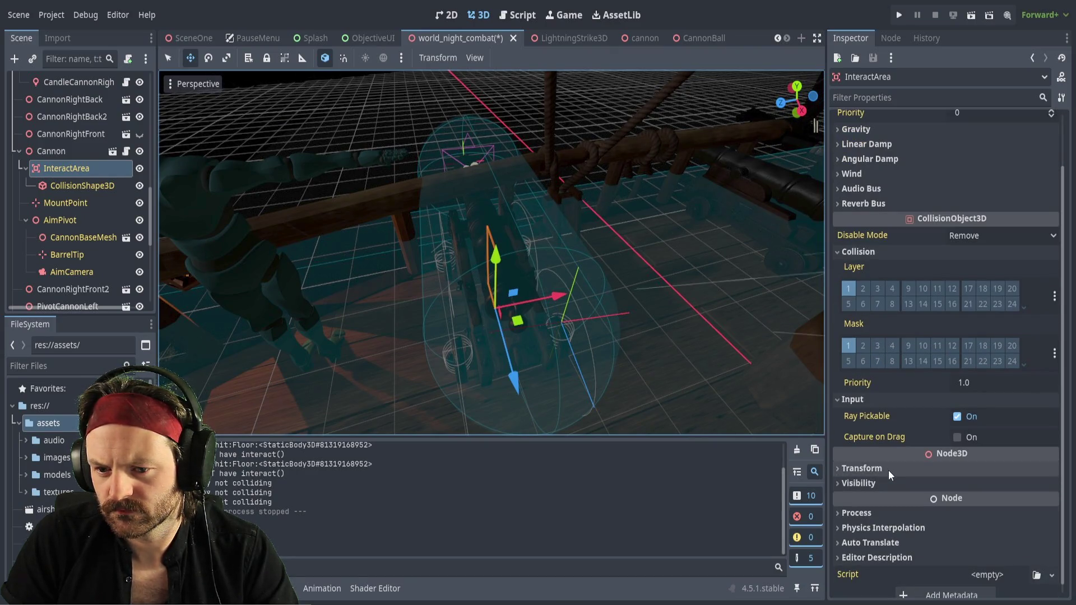
scroll(903, 463, "down", 1)
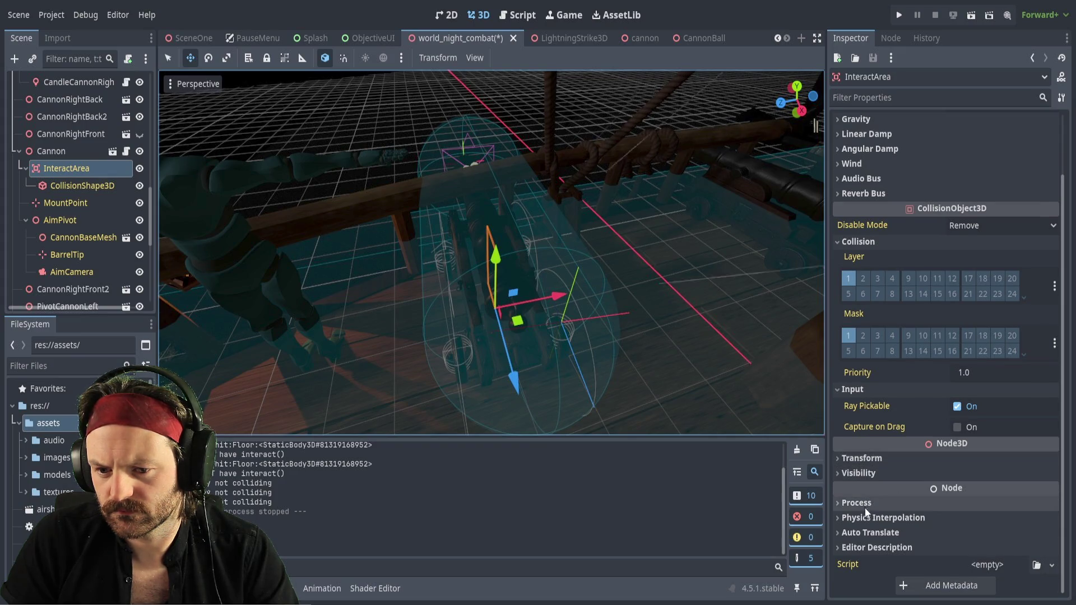
left_click(842, 462)
left_click(840, 456)
scroll(909, 299, "up", 2)
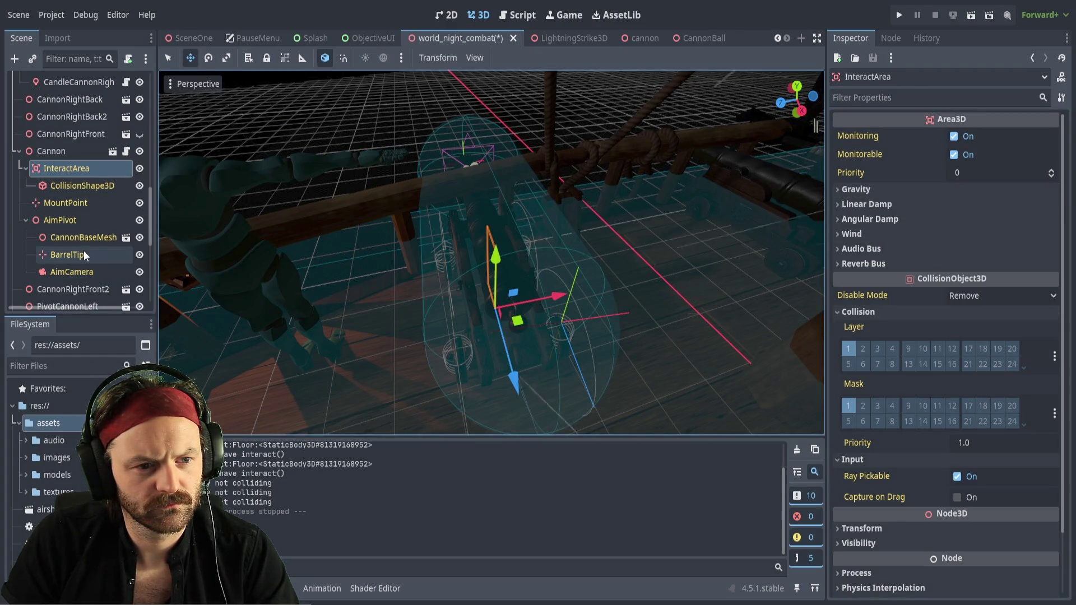
left_click(84, 187)
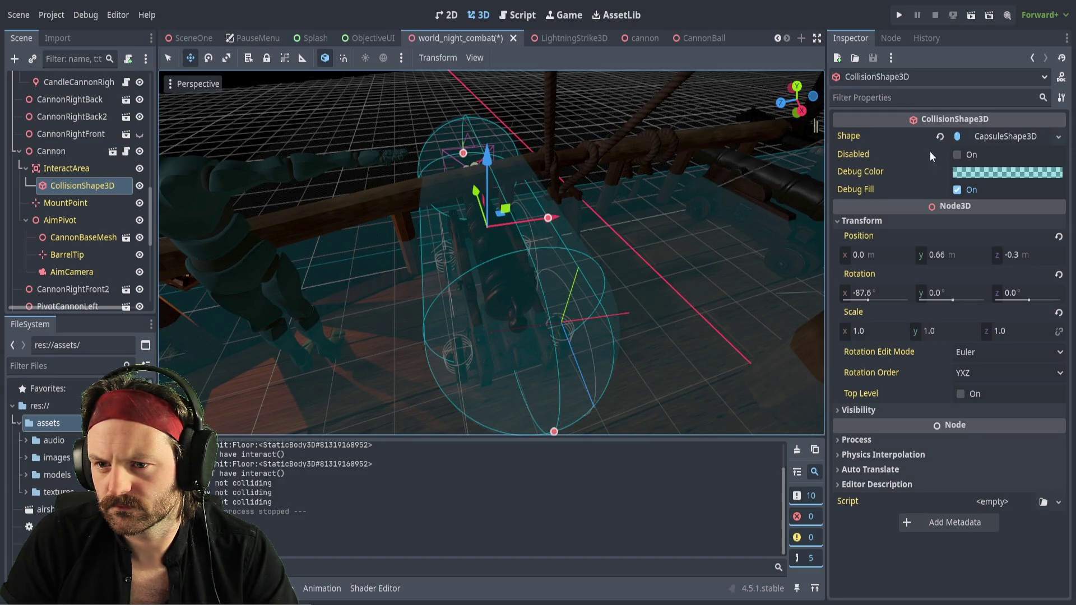
left_click(941, 136)
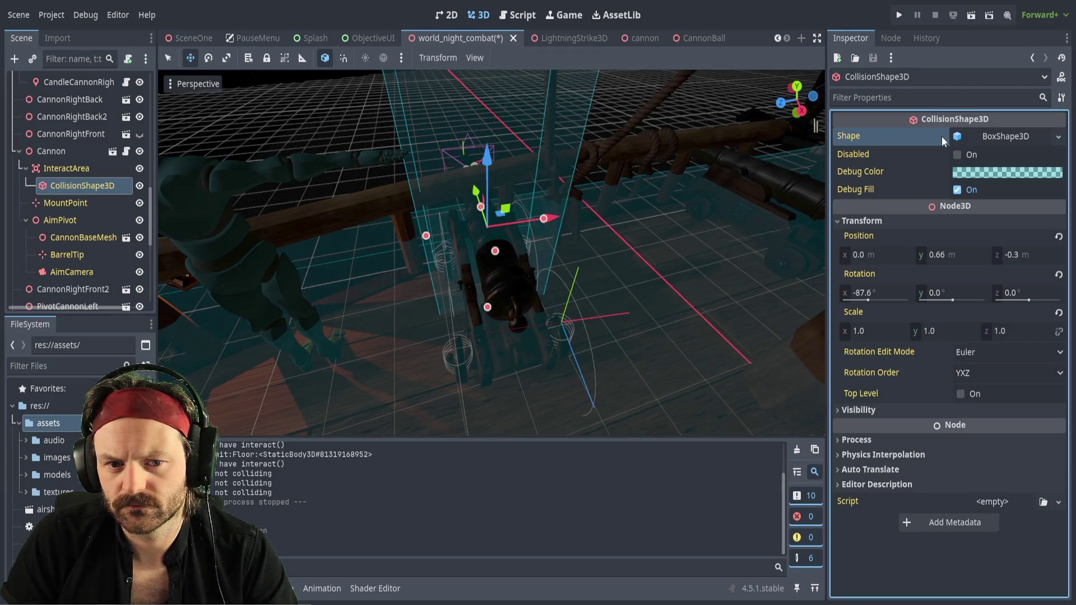
Orbit to check the box collision around the cannon, then save and run the scene with F6
mouse_move(504, 252)
left_mouse_down()
mouse_move(482, 280)
mouse_move(446, 258)
left_mouse_up()
mouse_move(729, 129)
left_mouse_down()
mouse_move(648, 169)
mouse_move(610, 131)
left_mouse_up()
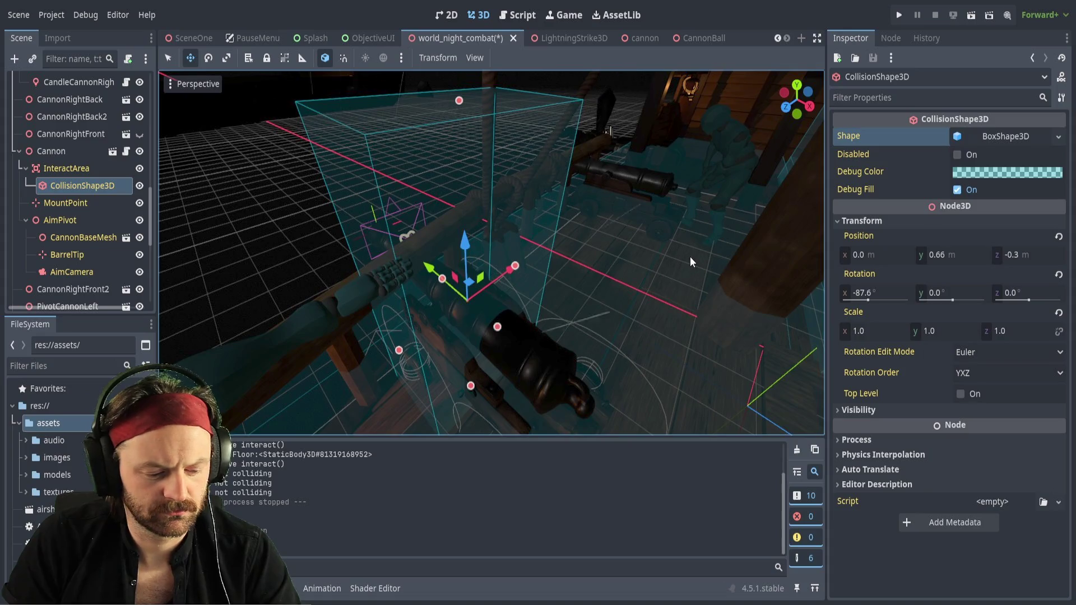
key("F6")
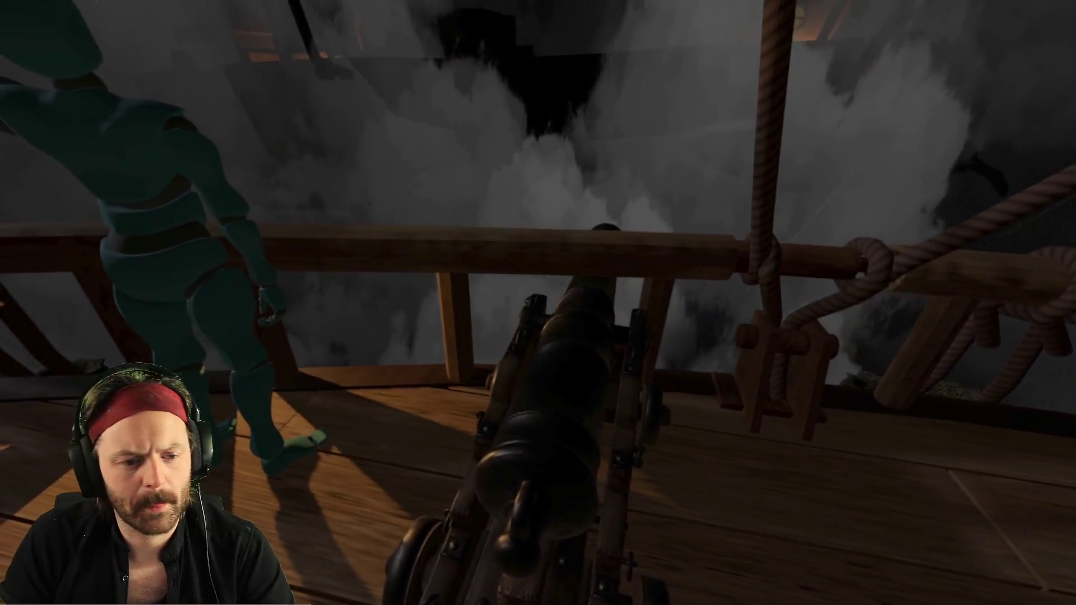
Stop the cannon-approach test run with F8 and return to the editor
key("F8")
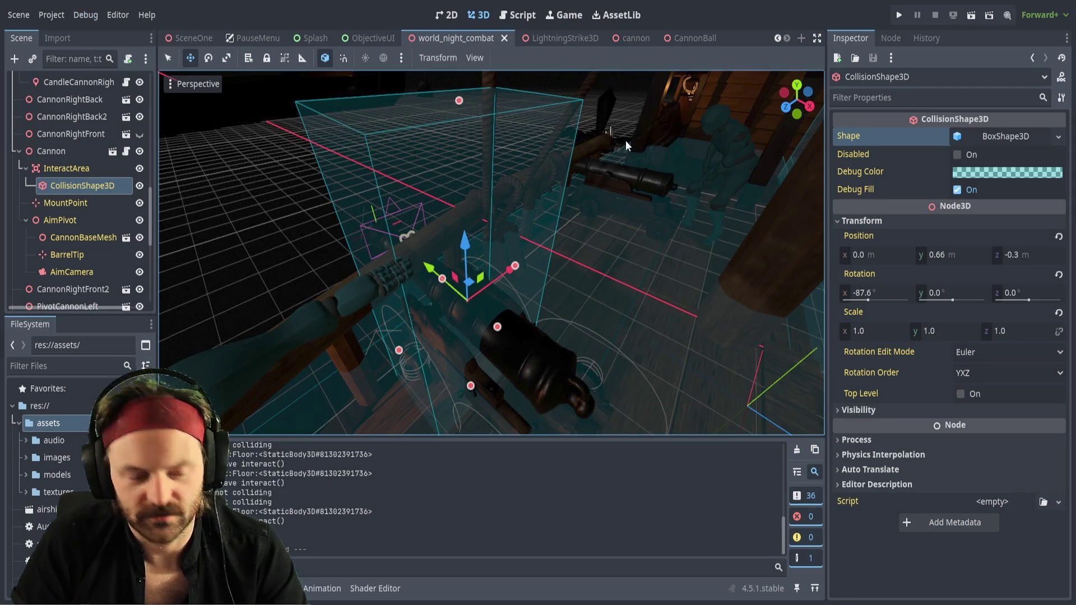
Run the game with F5, walk the player into the cannon's trigger box, then stop with F8
key("F5")
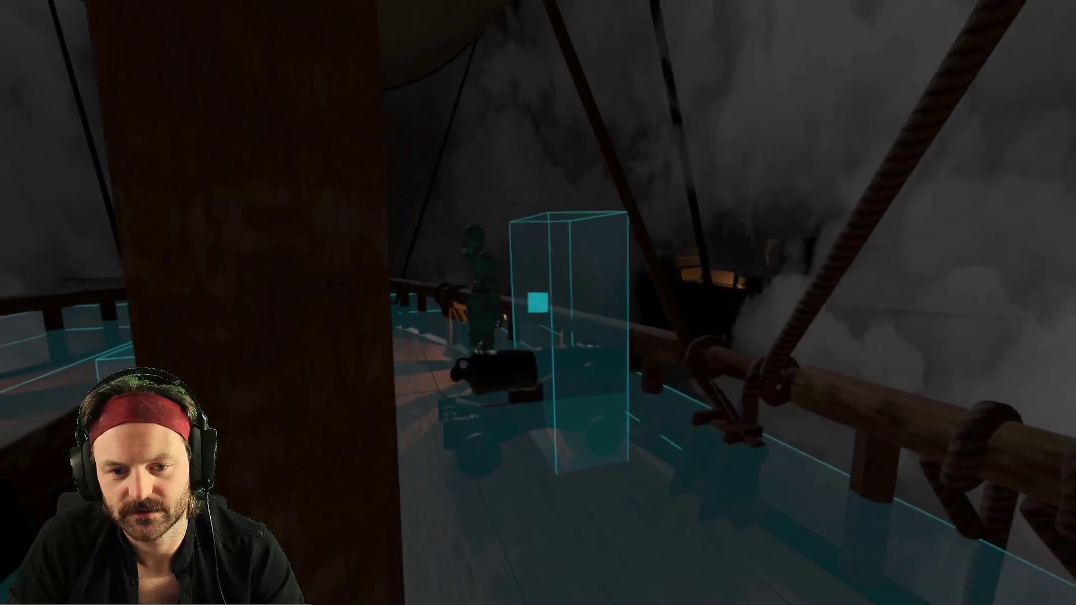
key("w")
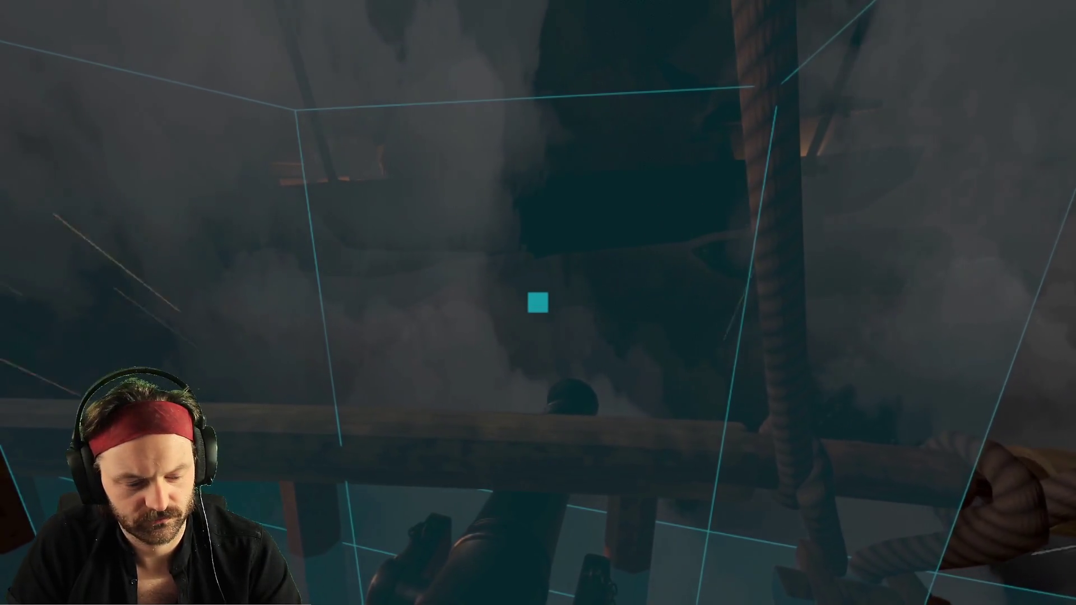
key("F8")
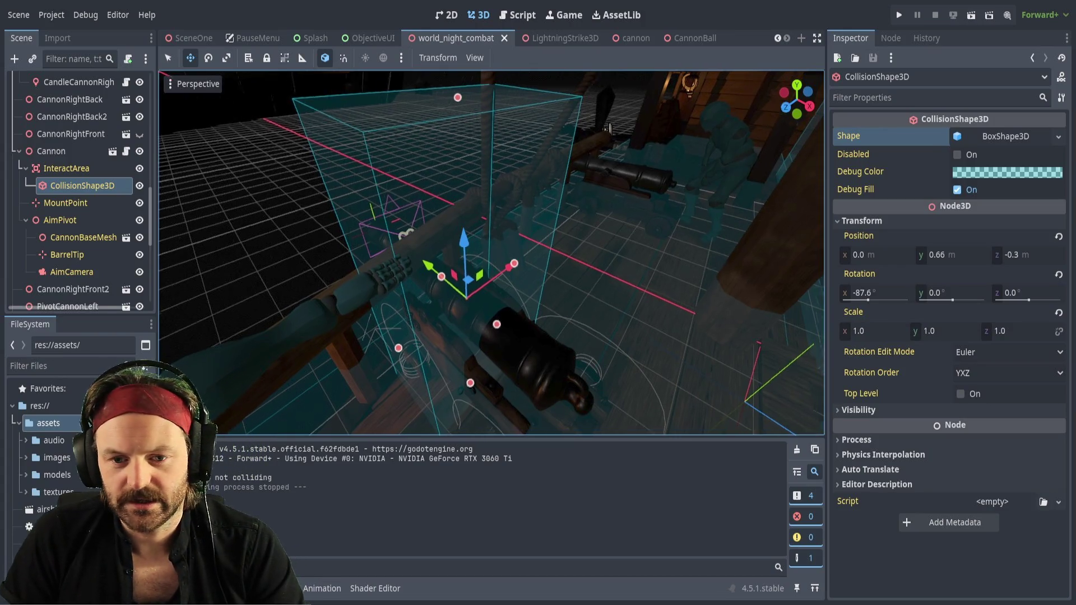
Freelook and orbit around the cannon's box trigger, then launch the game again with F5
right_click(529, 262)
key("w")
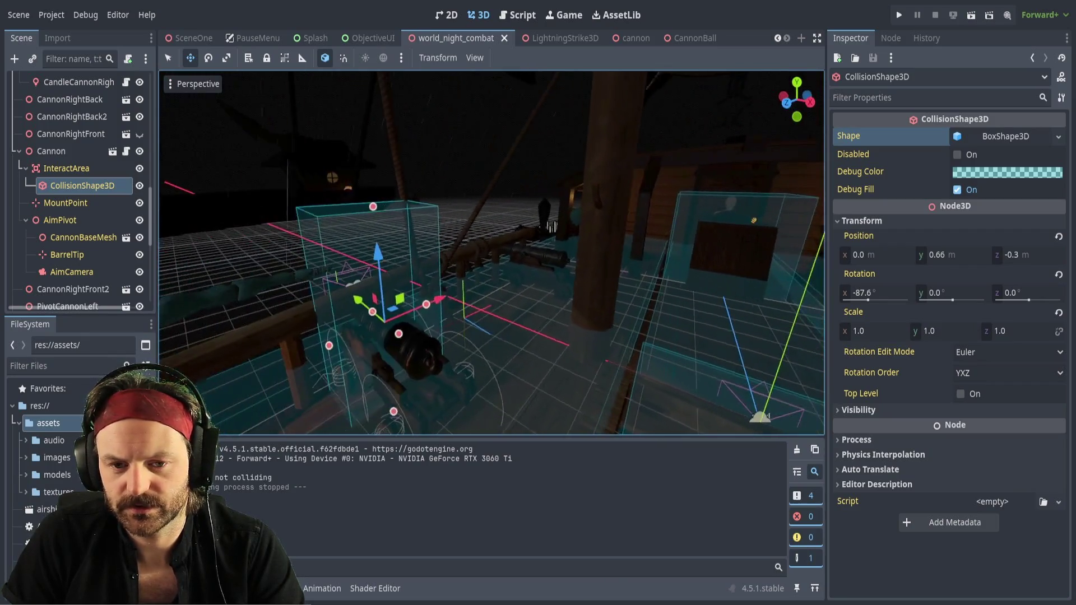
key("s")
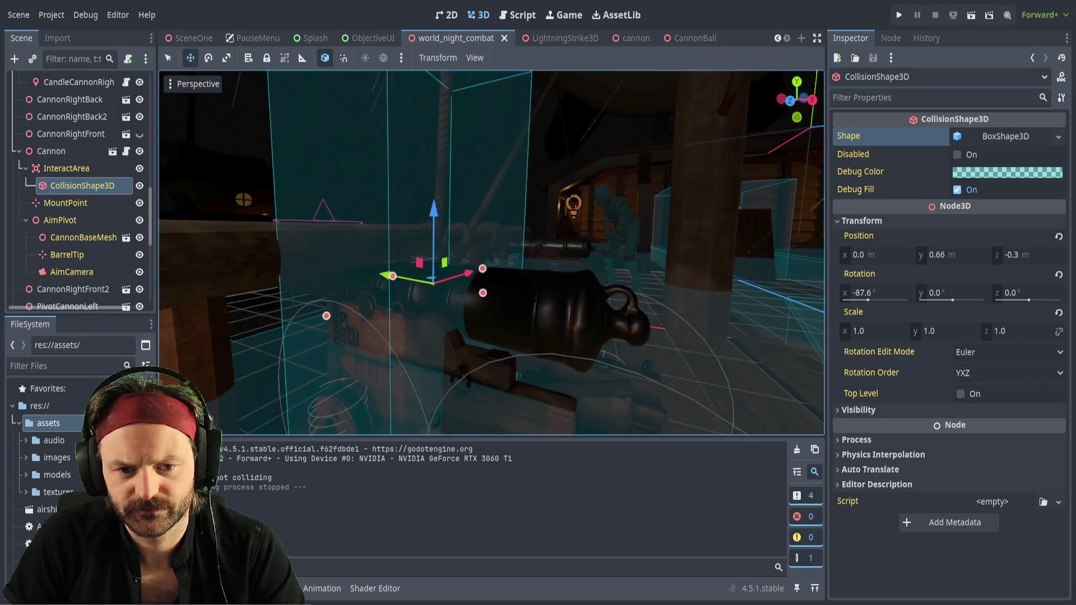
key("e")
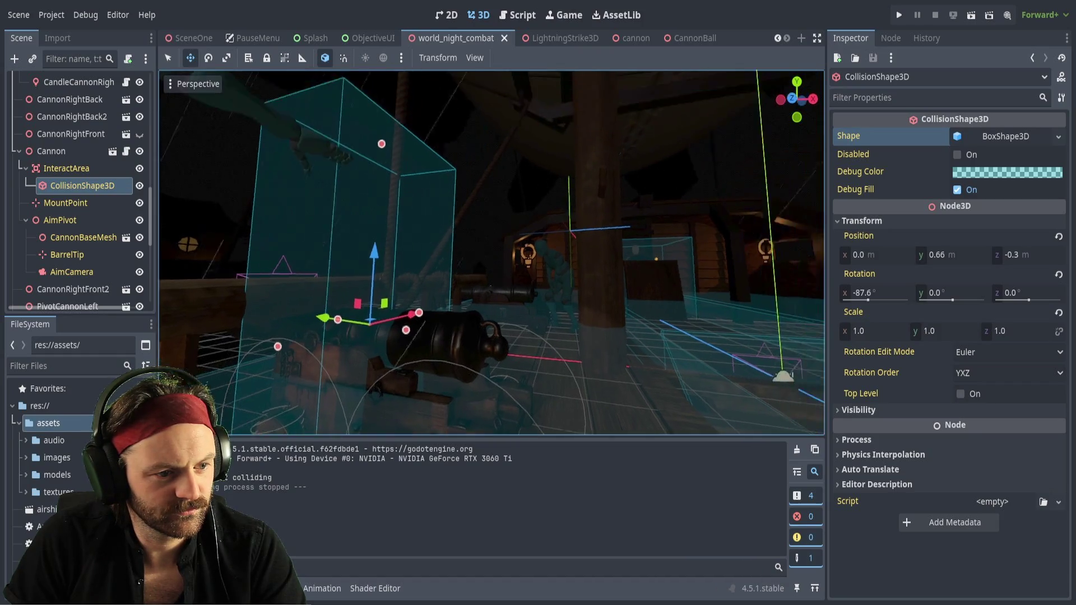
left_click_drag(537, 92, 522, 218)
mouse_move(724, 339)
left_mouse_down()
mouse_move(701, 347)
mouse_move(662, 336)
mouse_move(690, 341)
left_mouse_up()
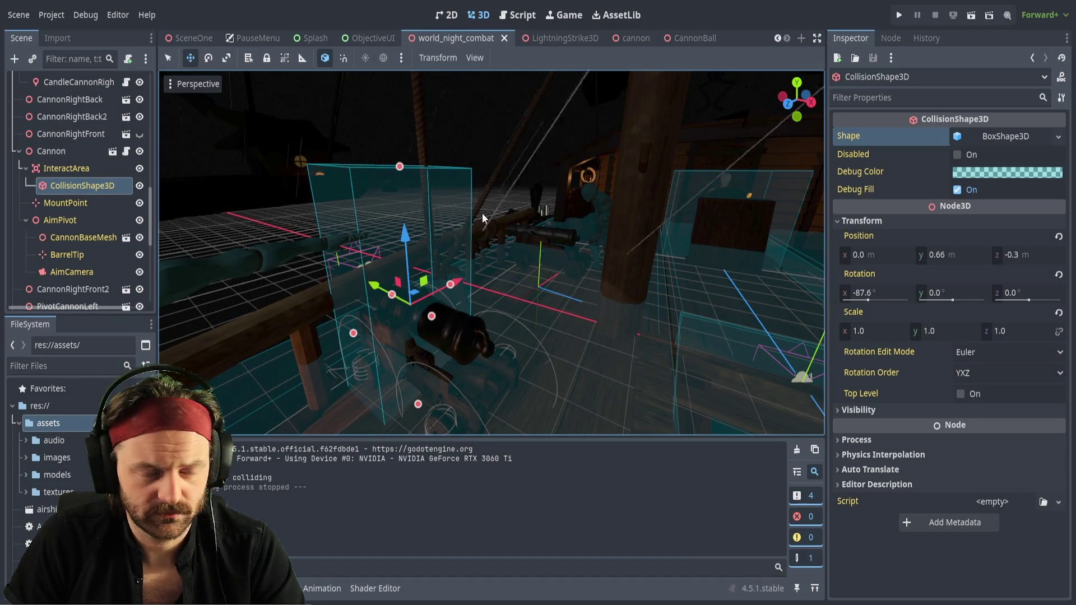
key("F5")
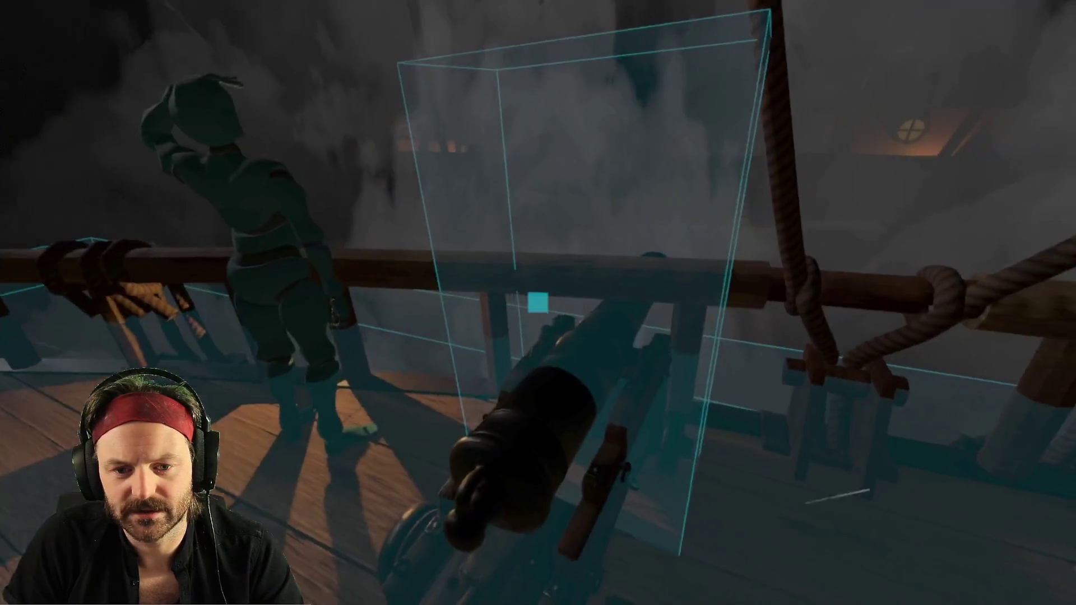
Step the player back from the cannon and climb the stairs up to the deck
key("s")
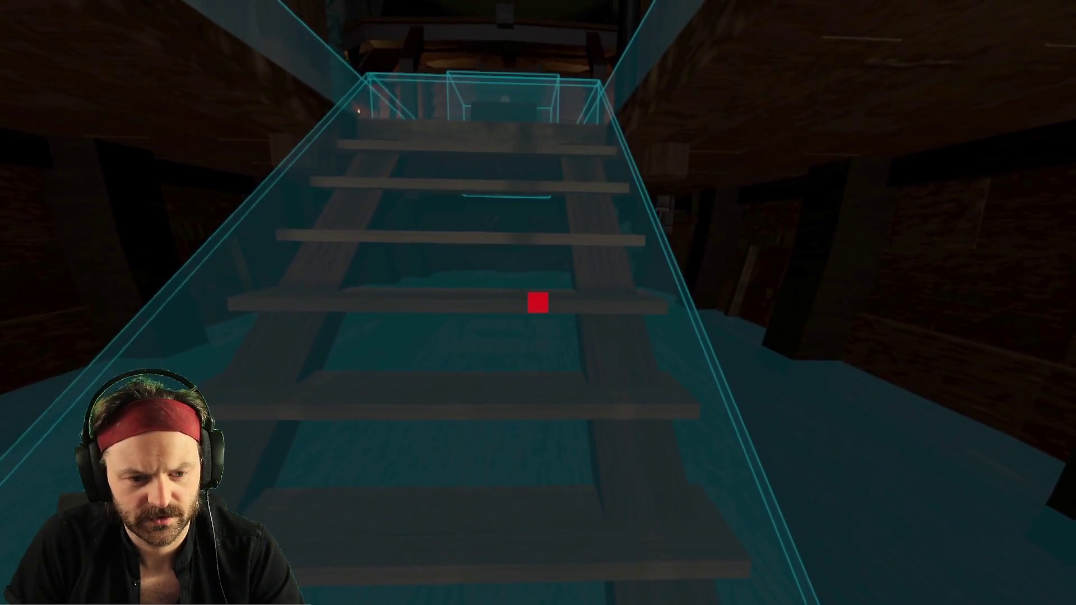
key("w")
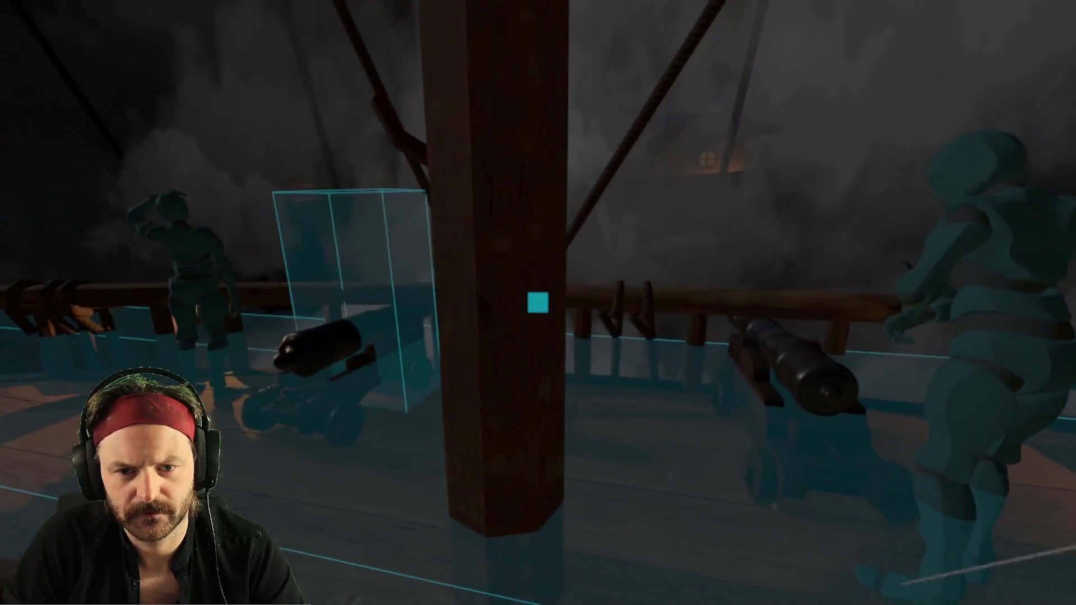
Walk the player toward the railing cannon on deck
key("w")
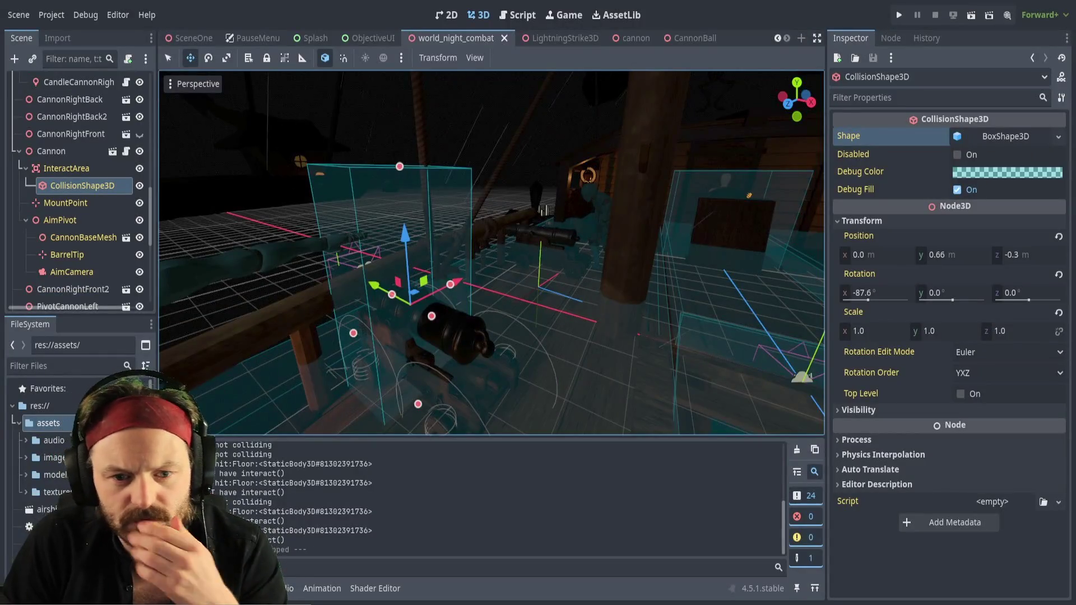
Orbit above the cannon and select its InteractArea's CollisionShape3D
left_click(371, 214)
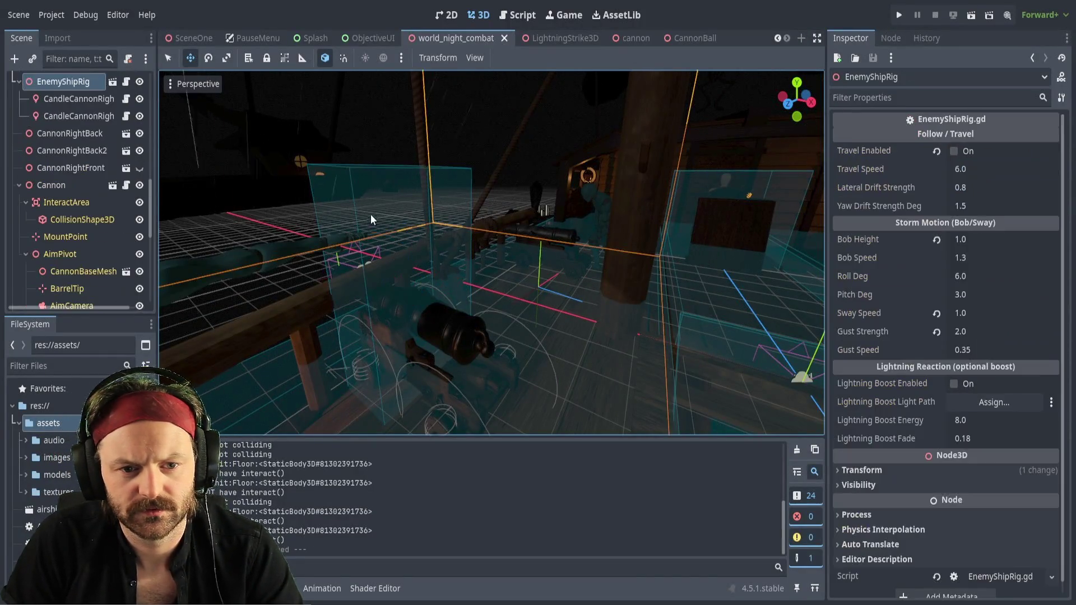
left_click_drag(448, 348, 392, 258)
mouse_move(550, 268)
left_mouse_down()
mouse_move(538, 263)
mouse_move(549, 267)
left_mouse_up()
left_click(550, 268)
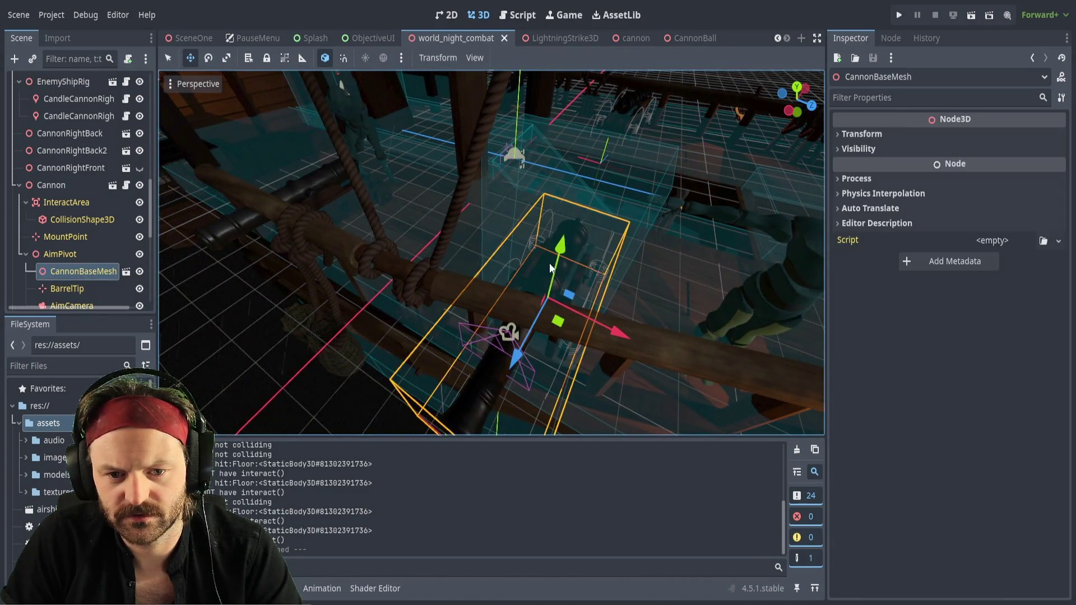
scroll(74, 264, "down", 3)
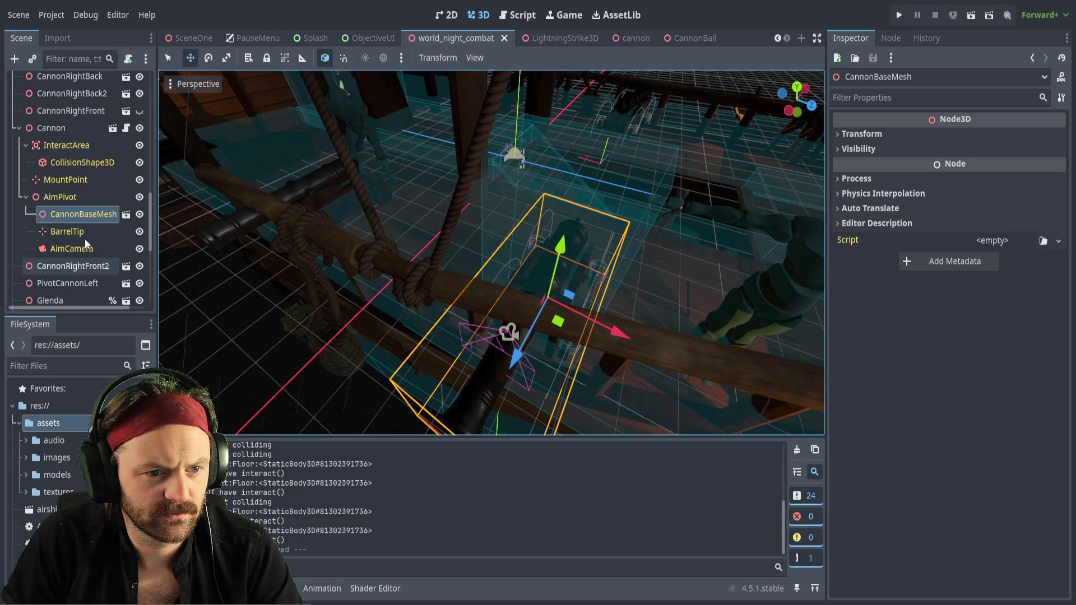
left_click(80, 158)
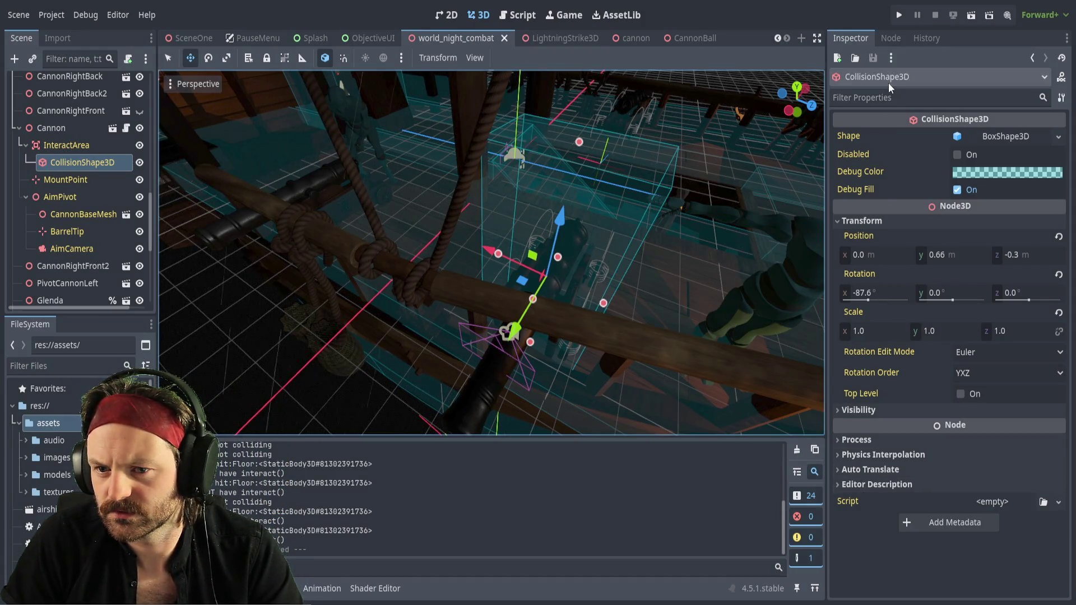
Filter the collision shape's properties by 'stat', check Visibility and Physics Interpolation, then clear the filter
left_click(879, 97)
type("stat")
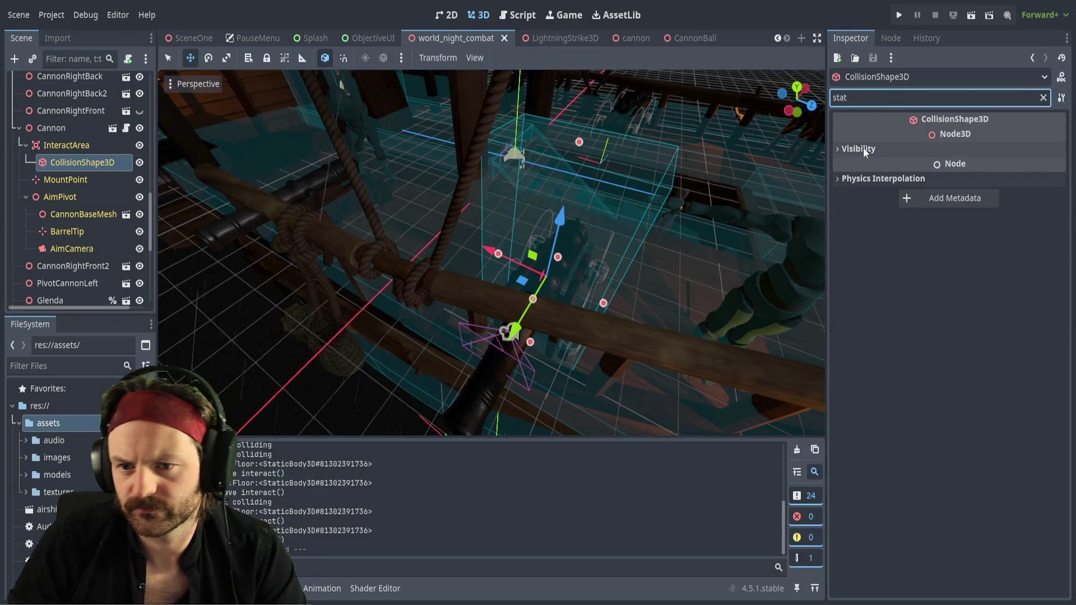
left_click(840, 149)
left_click(842, 148)
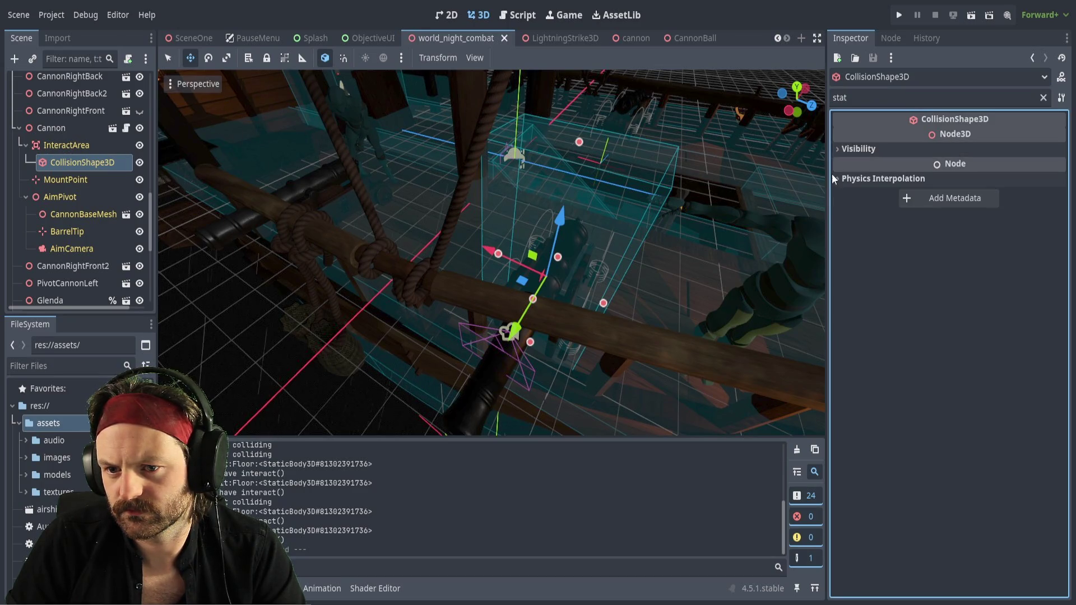
left_click(841, 180)
left_click(840, 180)
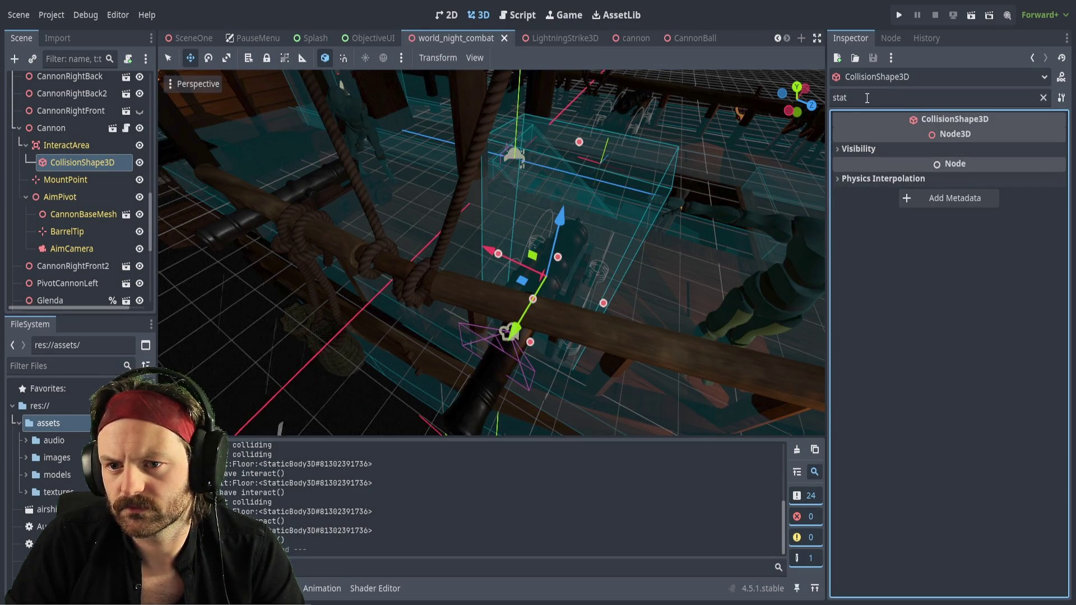
left_click(1043, 98)
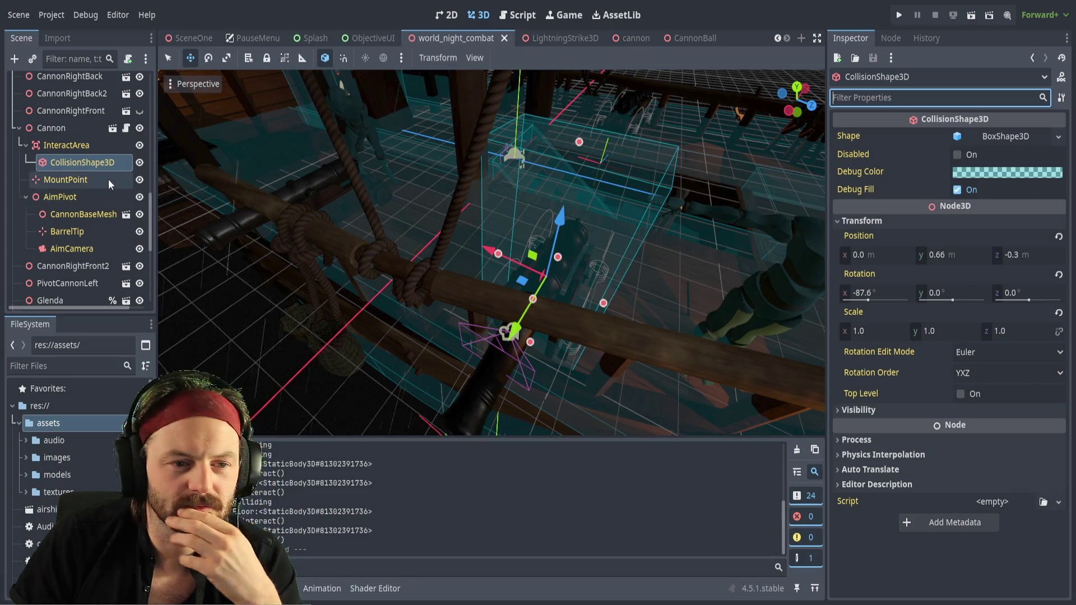
Select the cannon's InteractArea and review its monitoring, collision layer and mask in the Inspector
left_click(79, 144)
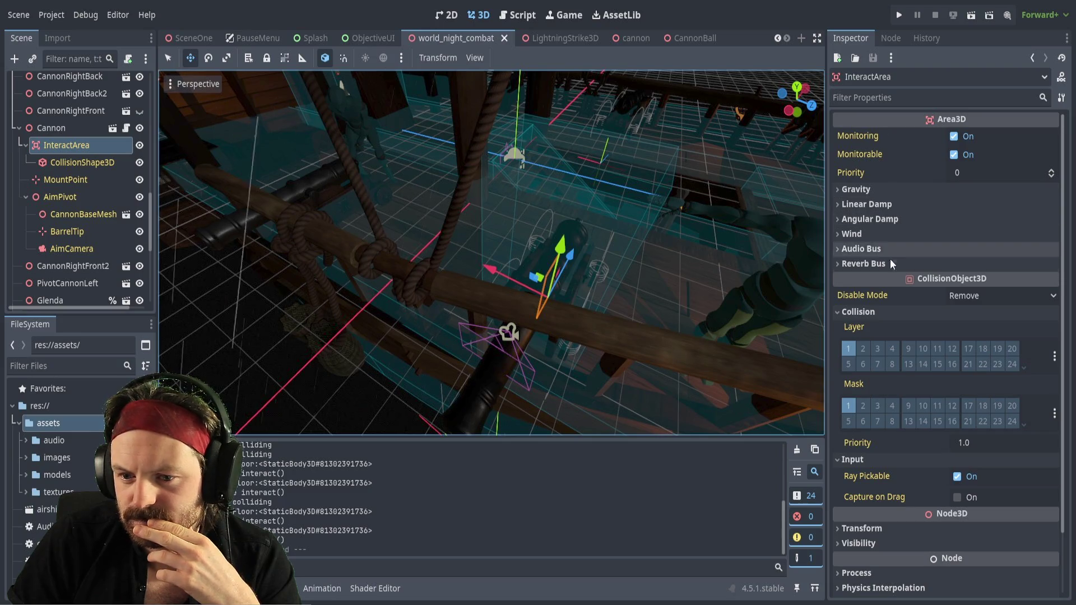
scroll(888, 488, "down", 3)
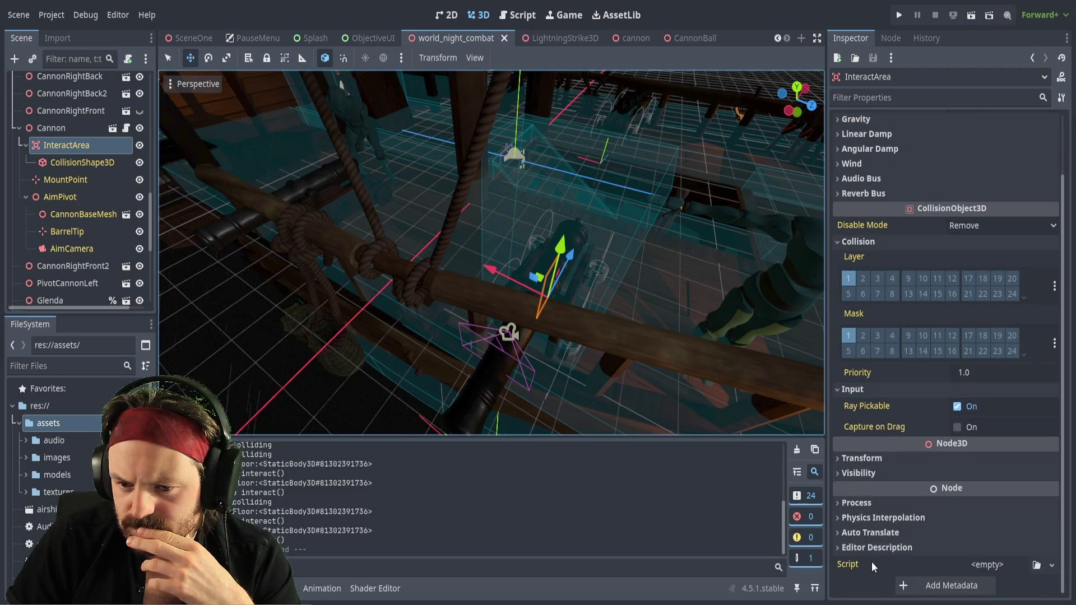
scroll(880, 389, "up", 2)
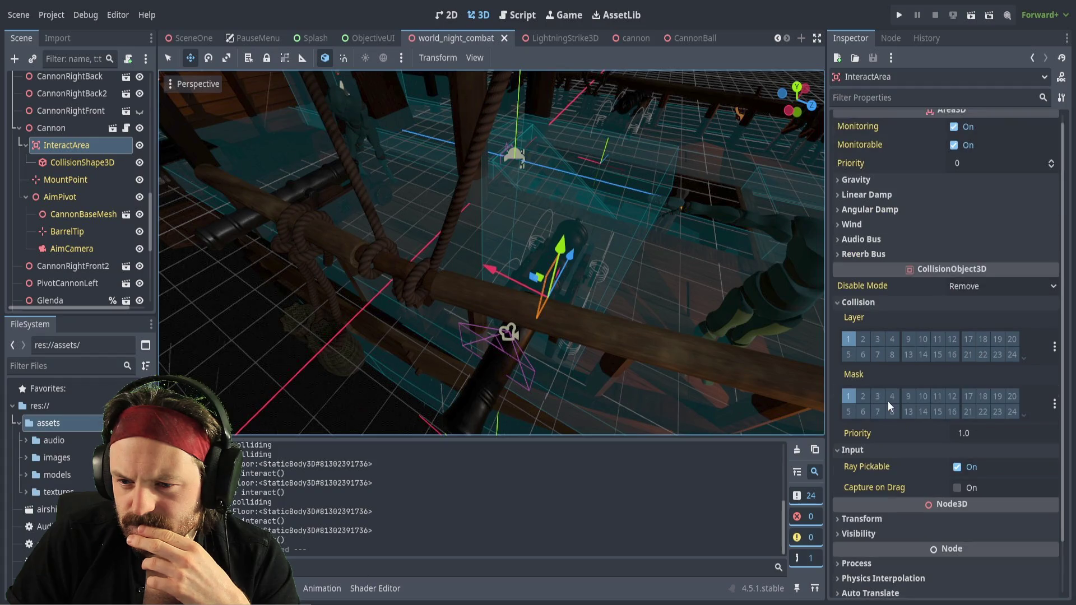
scroll(884, 327, "up", 1)
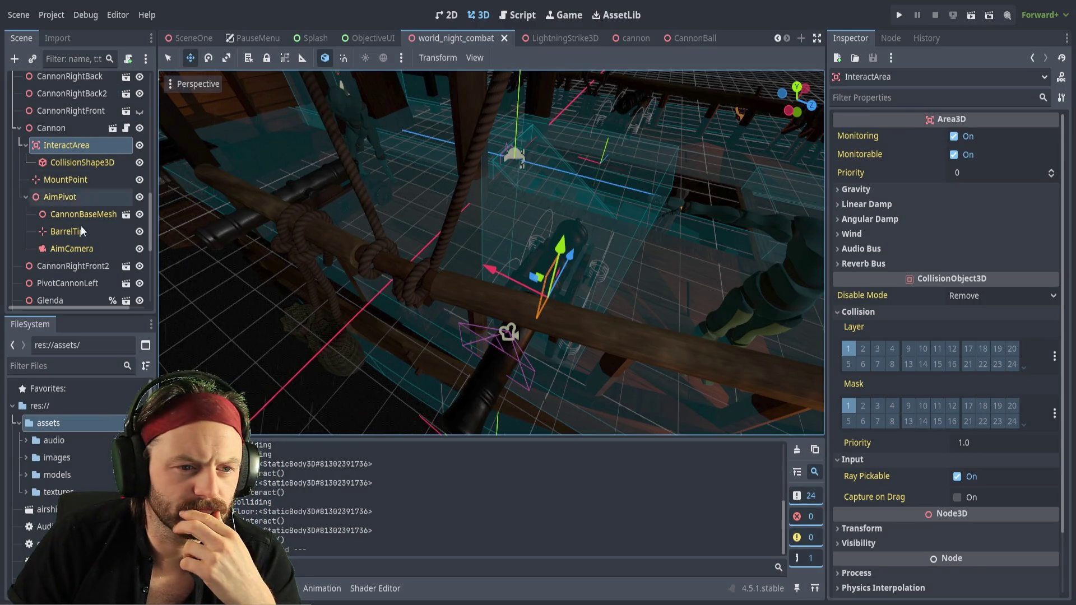
scroll(95, 155, "up", 3)
scroll(98, 169, "up", 8)
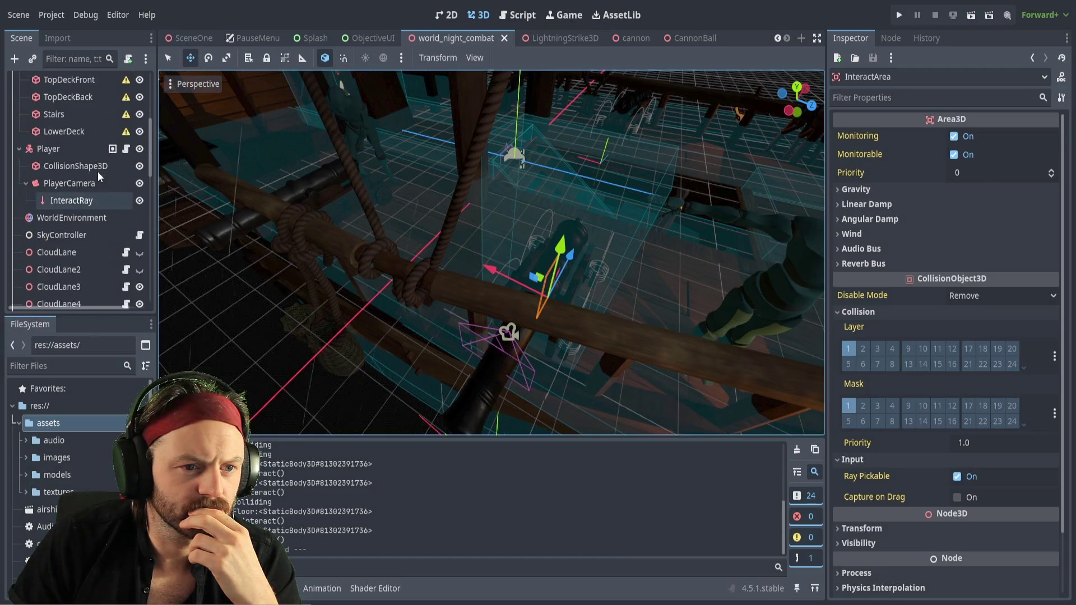
left_click(70, 176)
Uncheck Visible on the Player's CollisionShape3D under Visibility, then save the scene
left_click(71, 201)
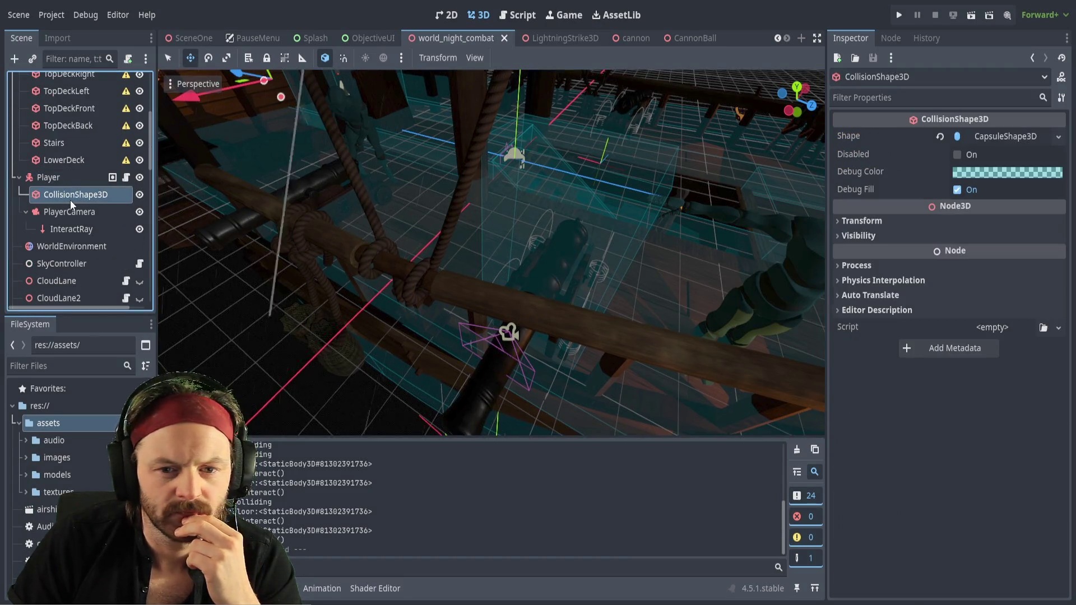
left_click(838, 221)
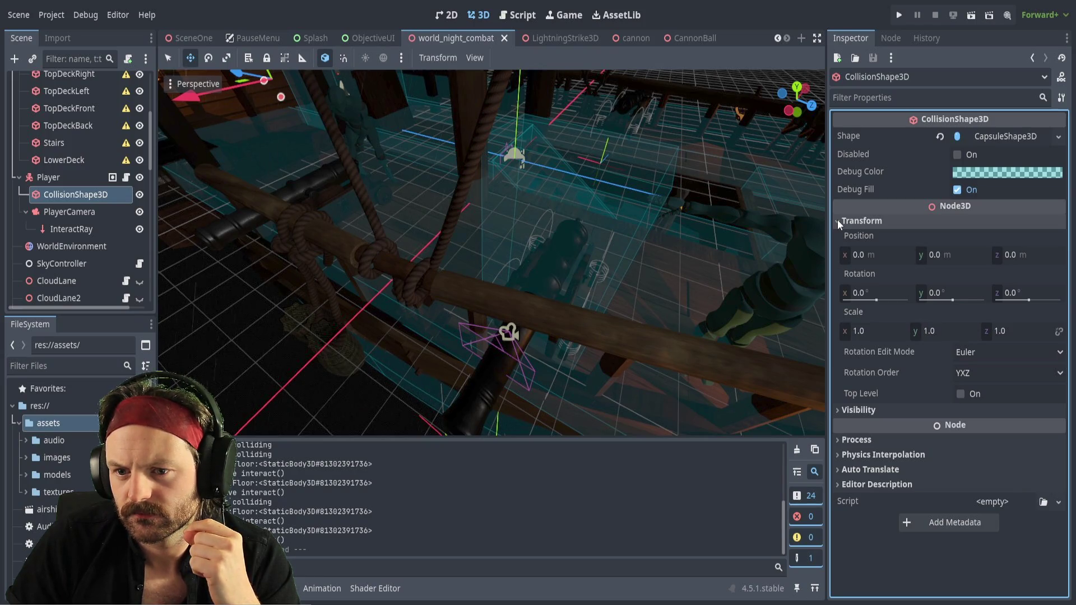
left_click(838, 220)
left_click(838, 236)
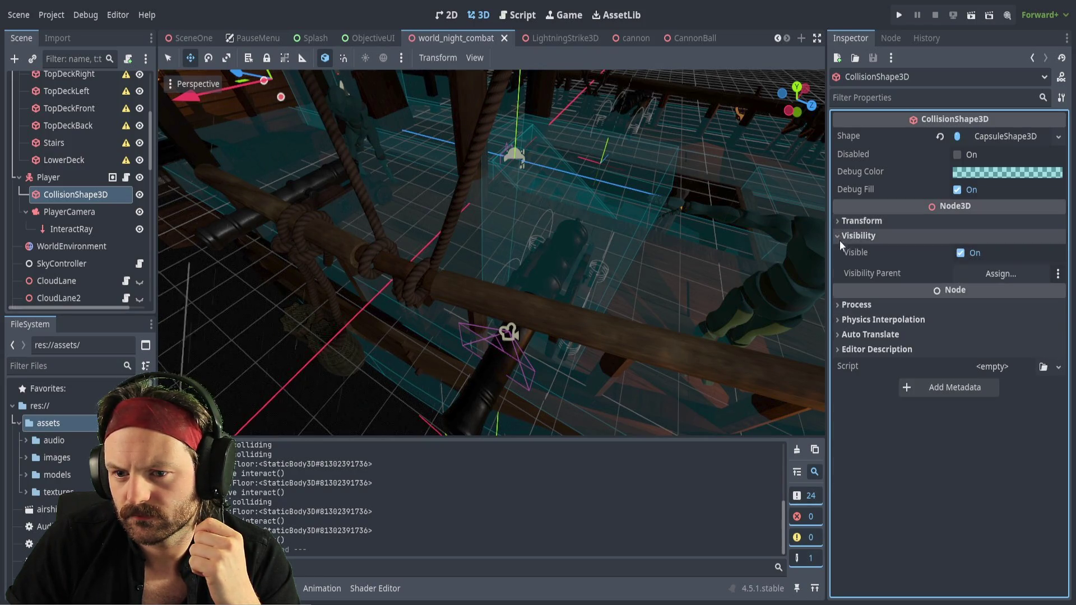
left_click(960, 253)
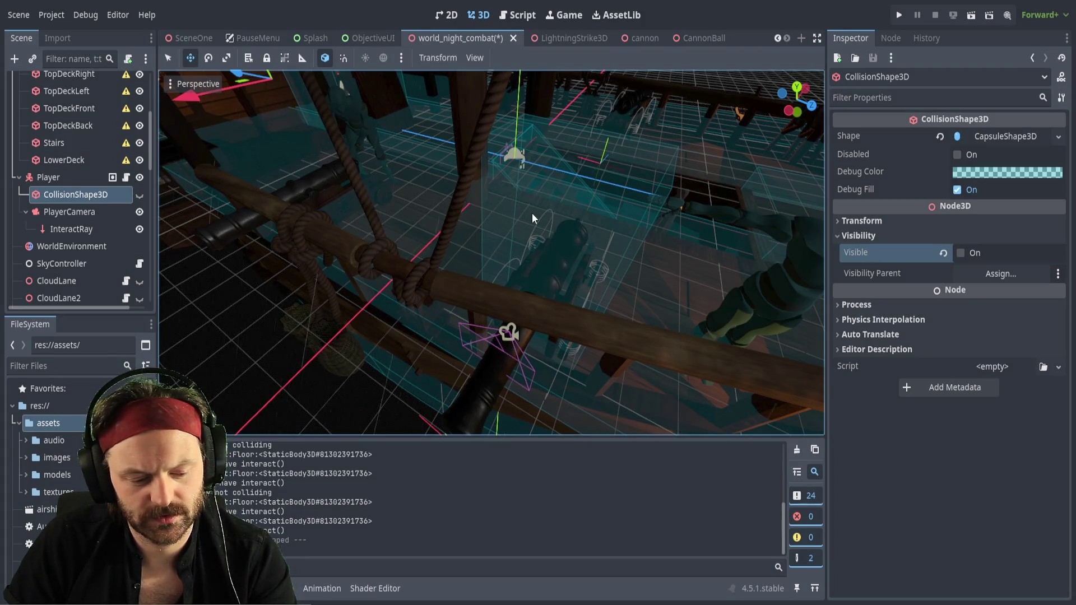
key("ctrl+s")
Run the current scene, aim at the cannon's interact box, then stop the game
key("F6")
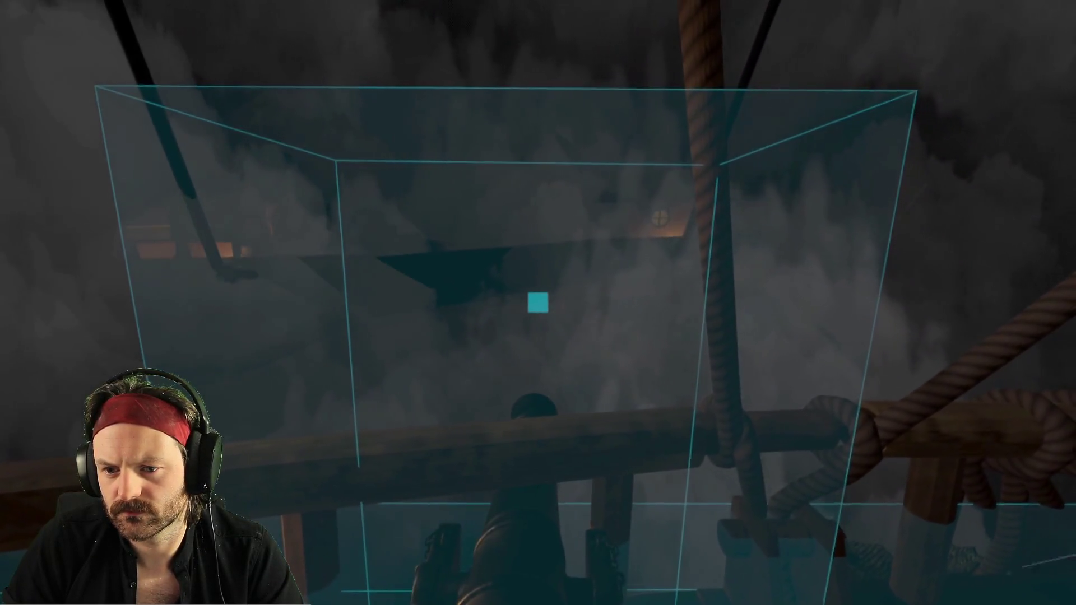
key("F8")
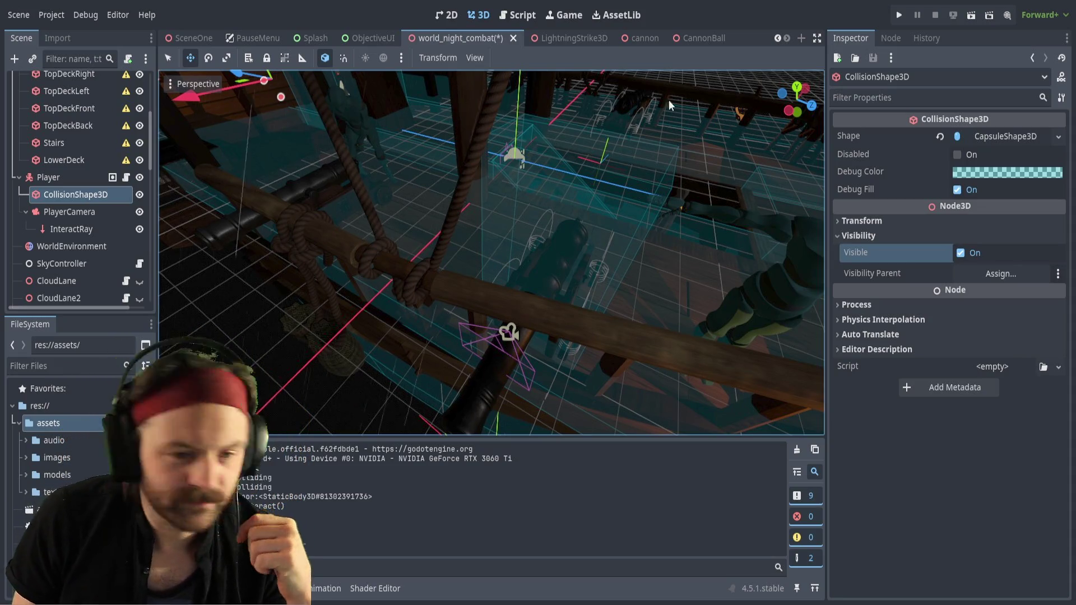
Turn on Areas under the InteractRay's Collide With settings and run the game
left_click(76, 230)
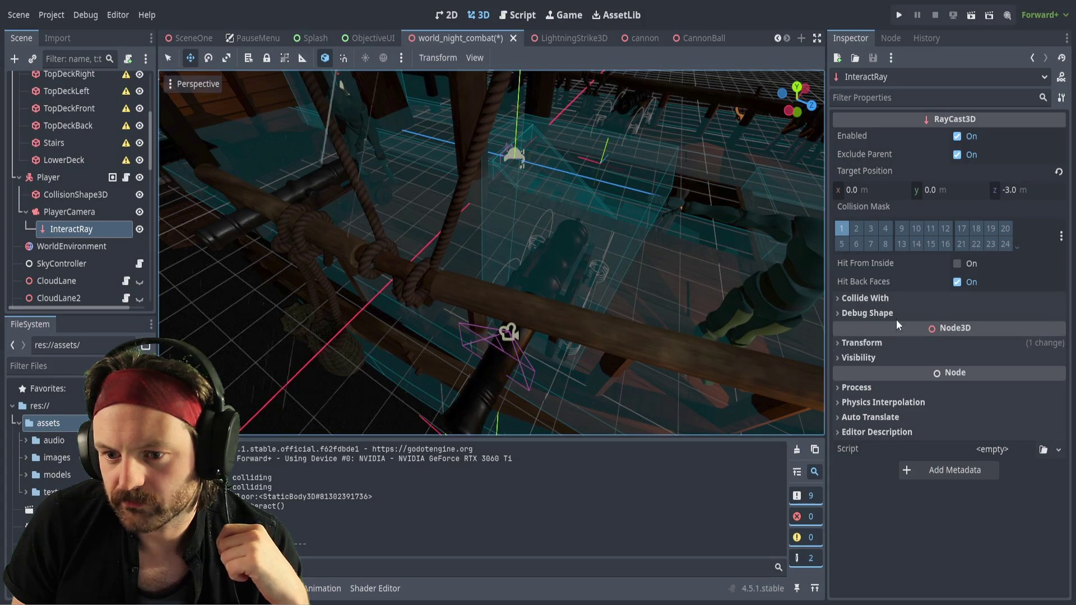
left_click(880, 298)
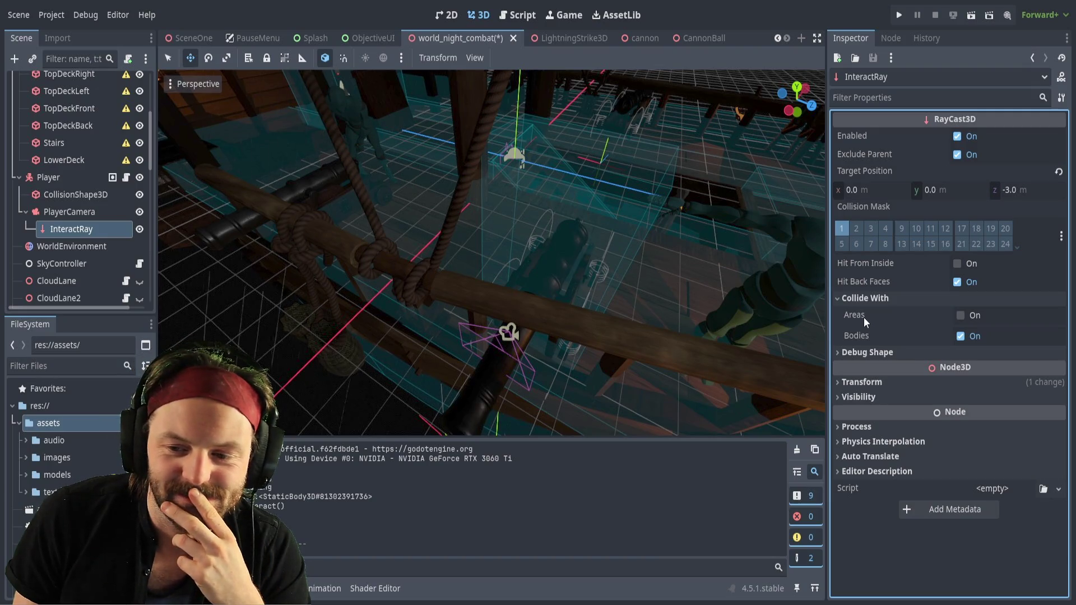
left_click(962, 316)
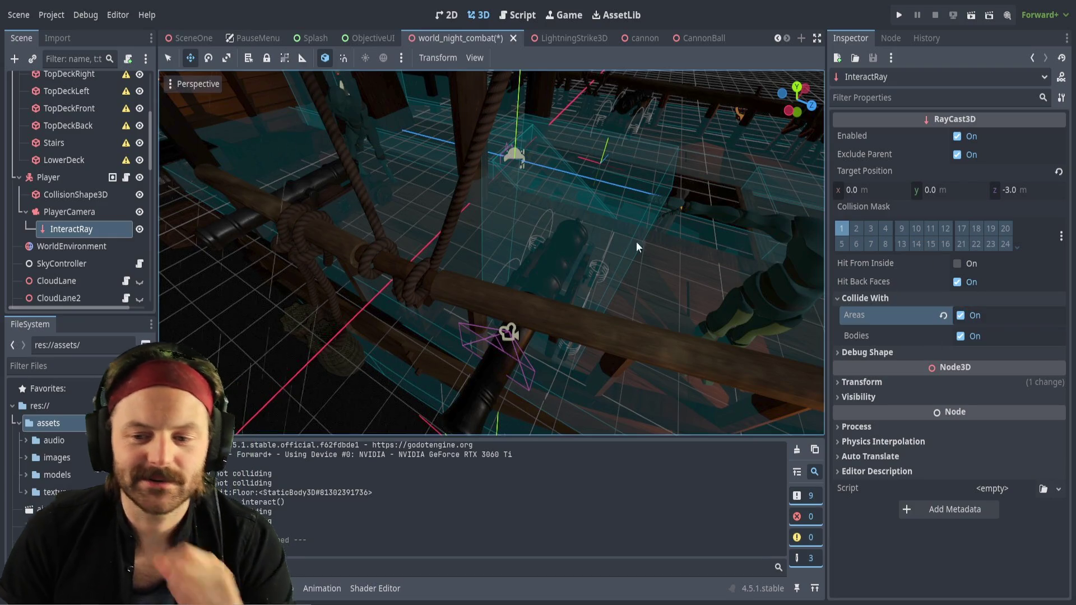
key("F5")
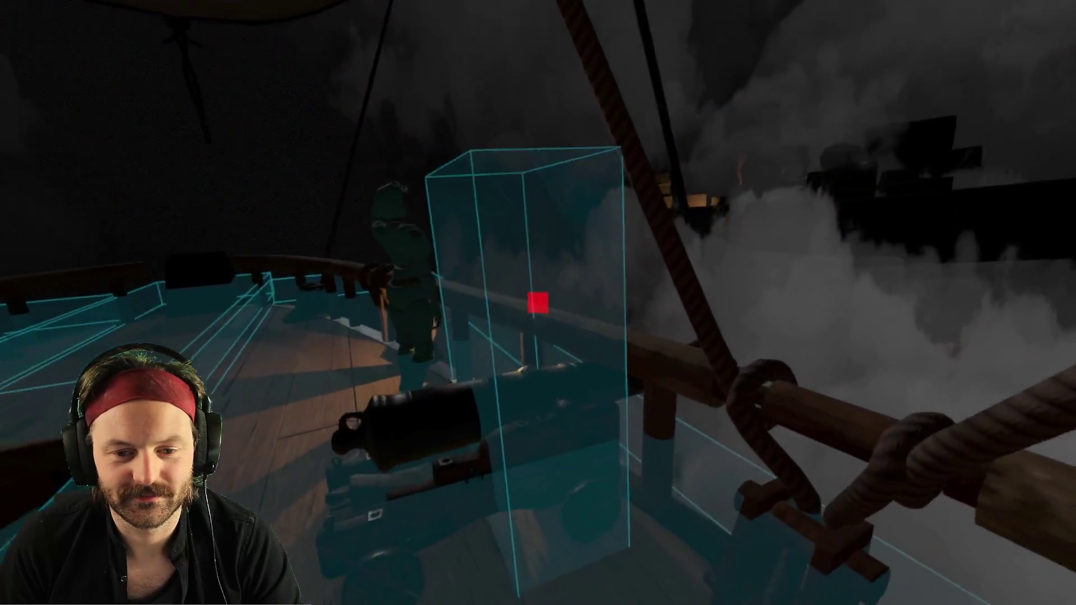
Aim at the cannon's interact box, away and back again, checking the crosshair turns red
key("e")
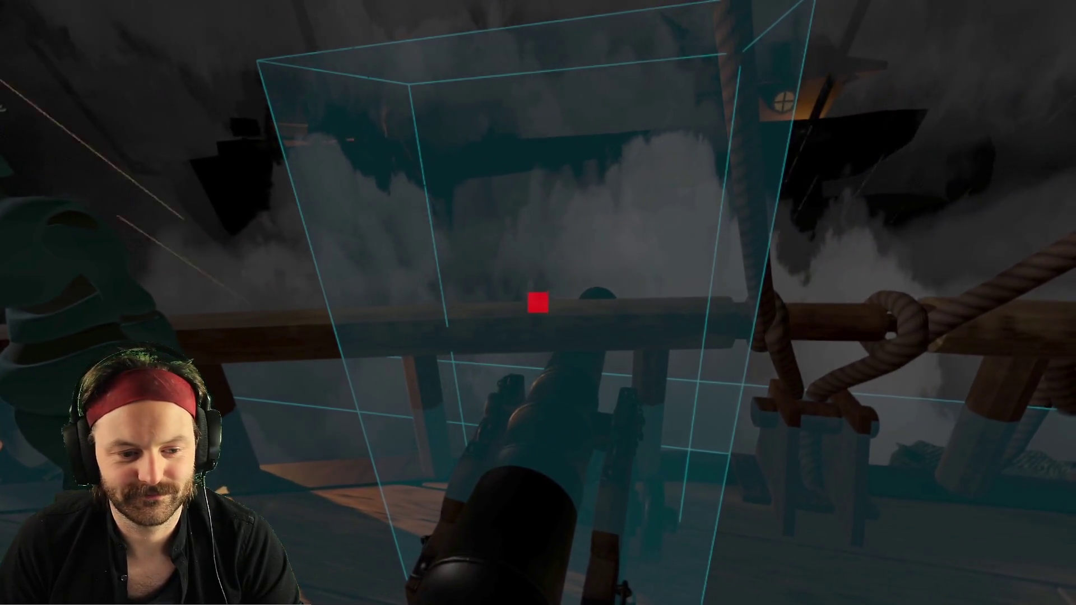
key("e")
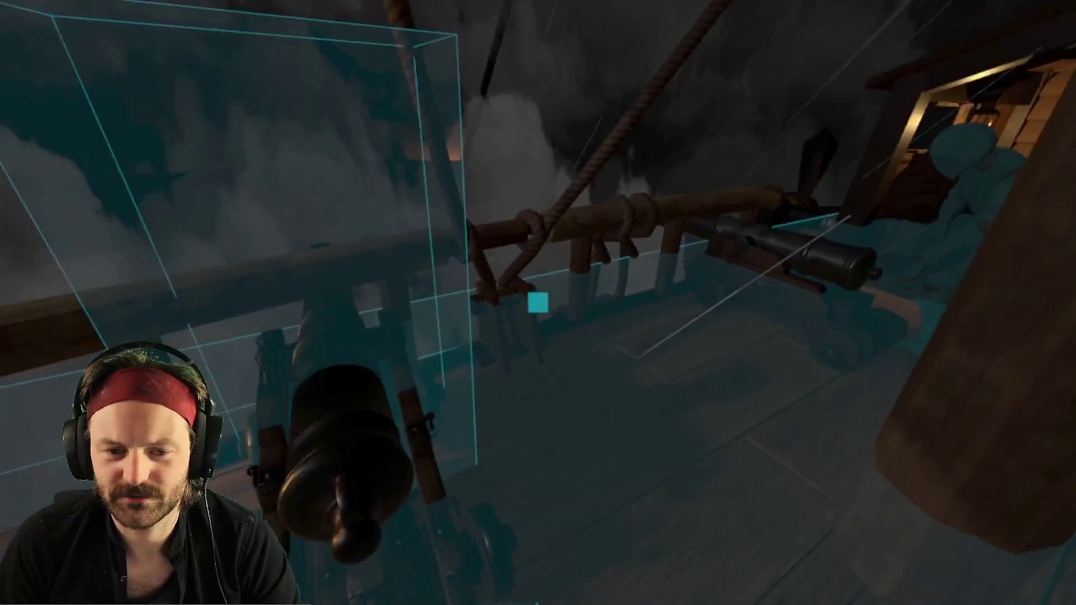
key("e")
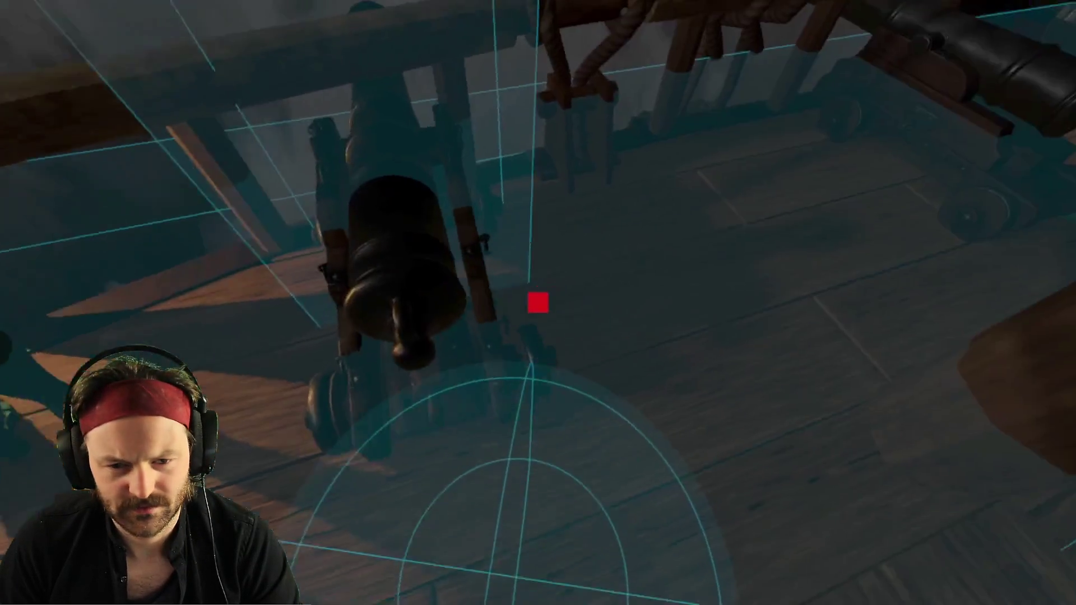
key("e")
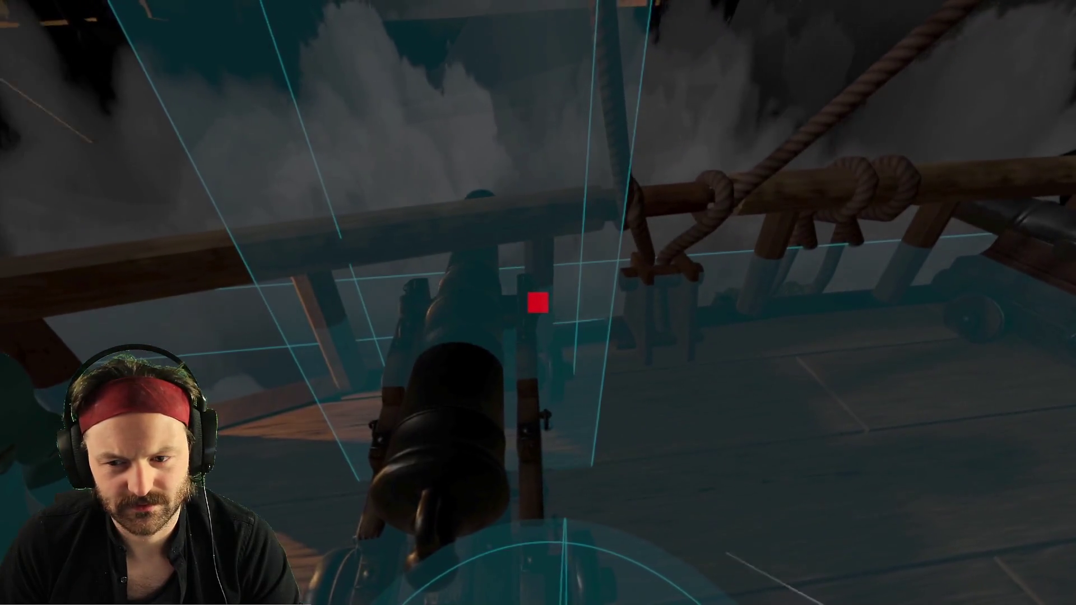